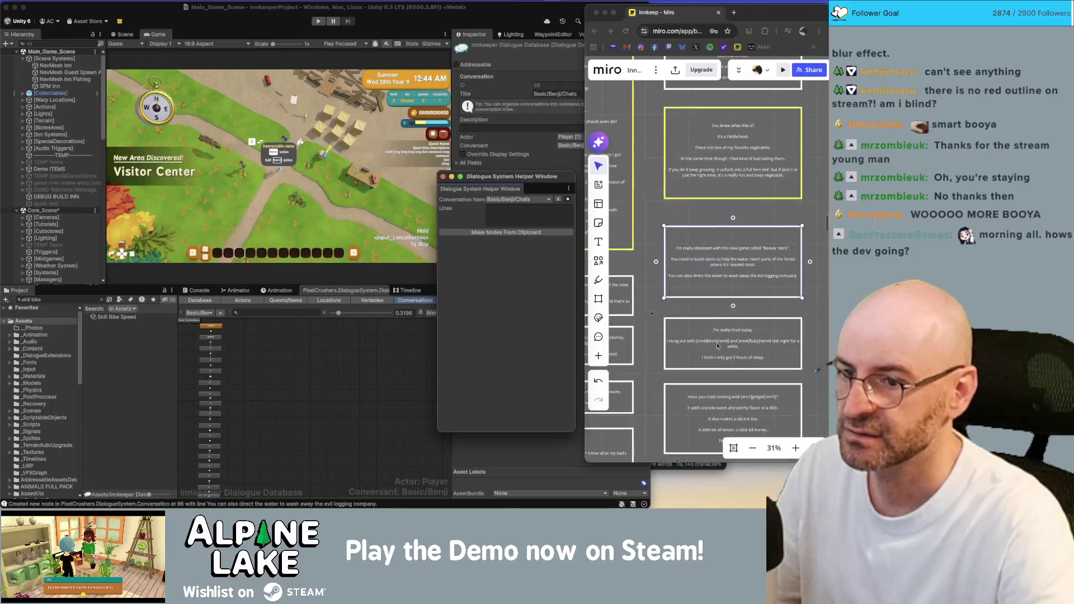
Turn the 'I'm really tired today', 'Have you tried cooking' and mountain-hiking notes into dialogue nodes.
left_click(719, 342)
left_click(535, 233)
scroll(704, 337, "down", 3)
left_click(720, 345)
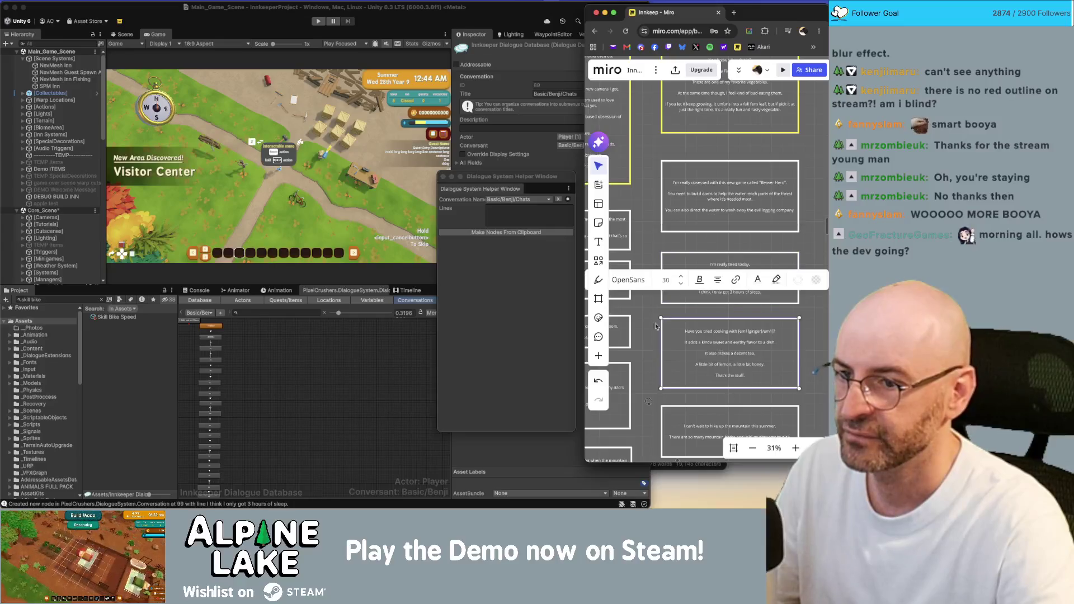
key("super+c")
left_click(506, 232)
Add nodes from the notes about deciding what to study, moving to the city and finishing Beaver Hero.
scroll(722, 365, "down", 3)
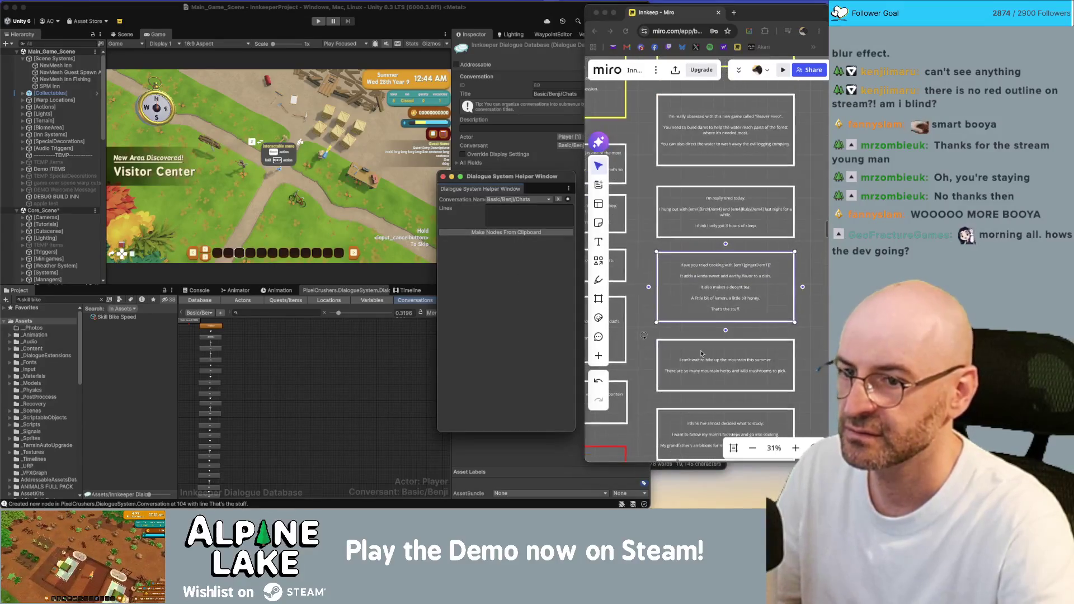
left_click(723, 370)
key("super+c")
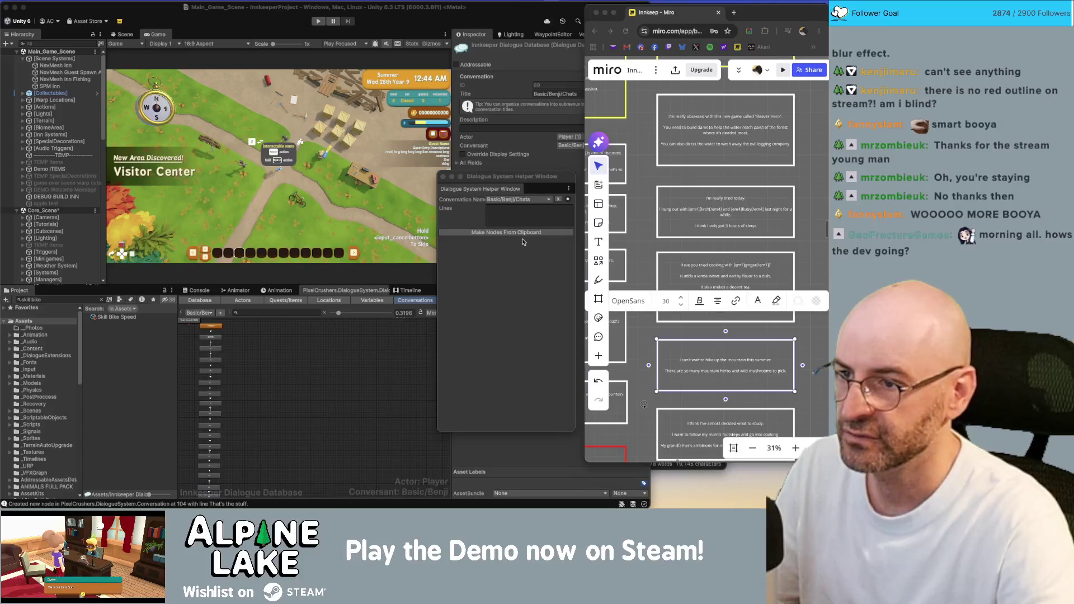
left_click(506, 232)
scroll(656, 261, "down", 3)
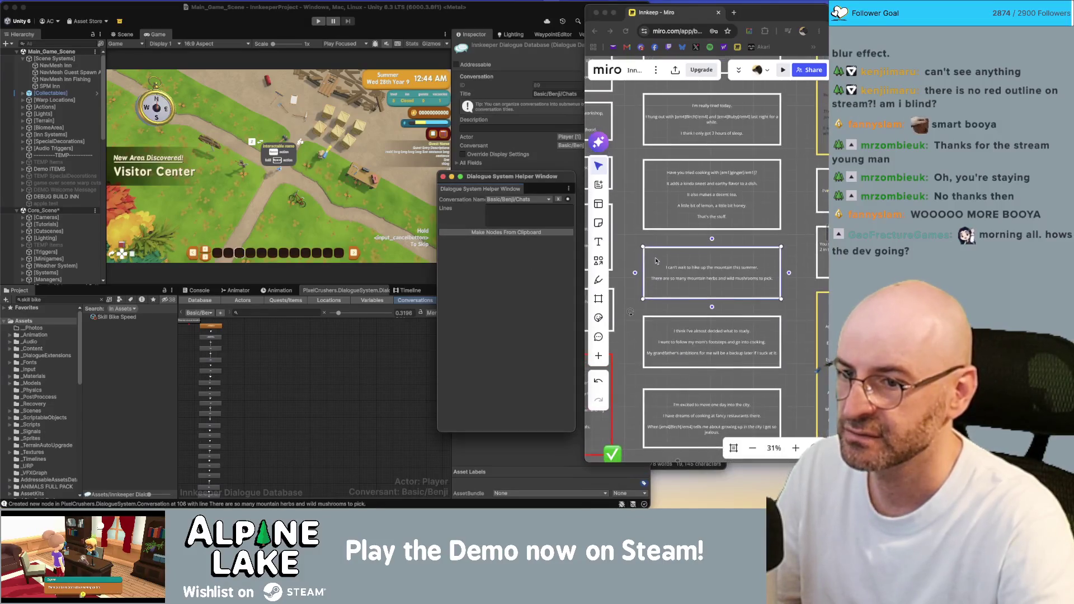
left_click(713, 335)
key("super+c")
left_click(539, 236)
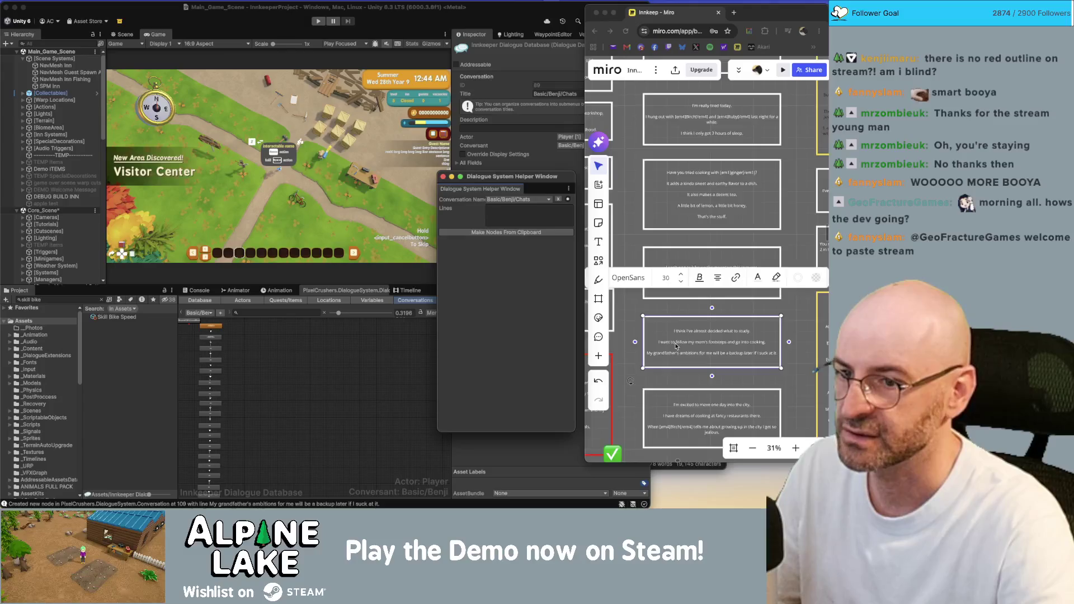
scroll(697, 347, "down", 2)
left_click(697, 352)
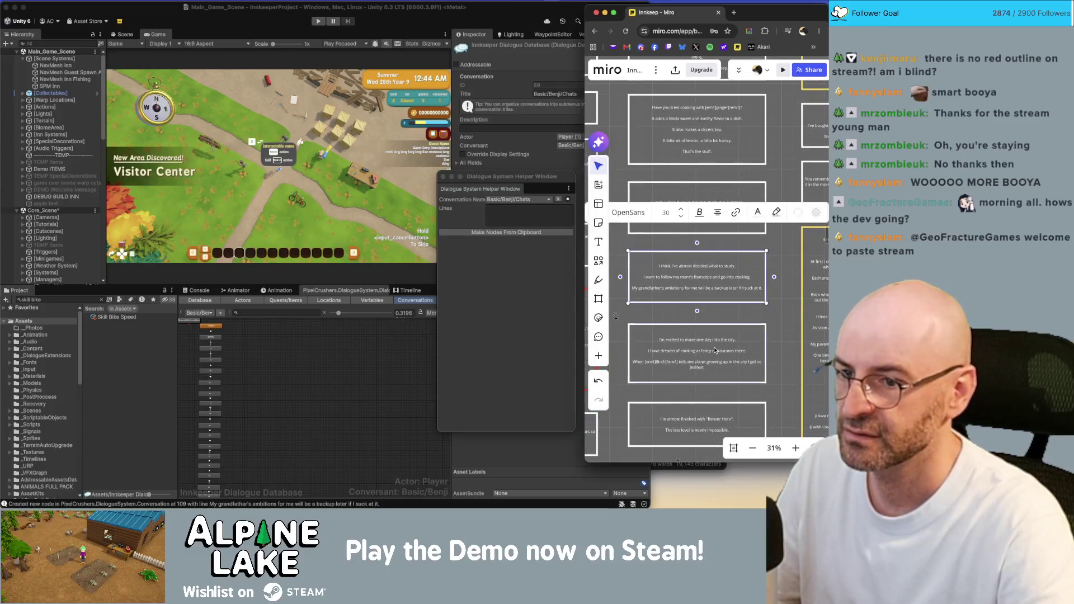
key("super+c")
left_click(519, 233)
scroll(706, 350, "down", 2)
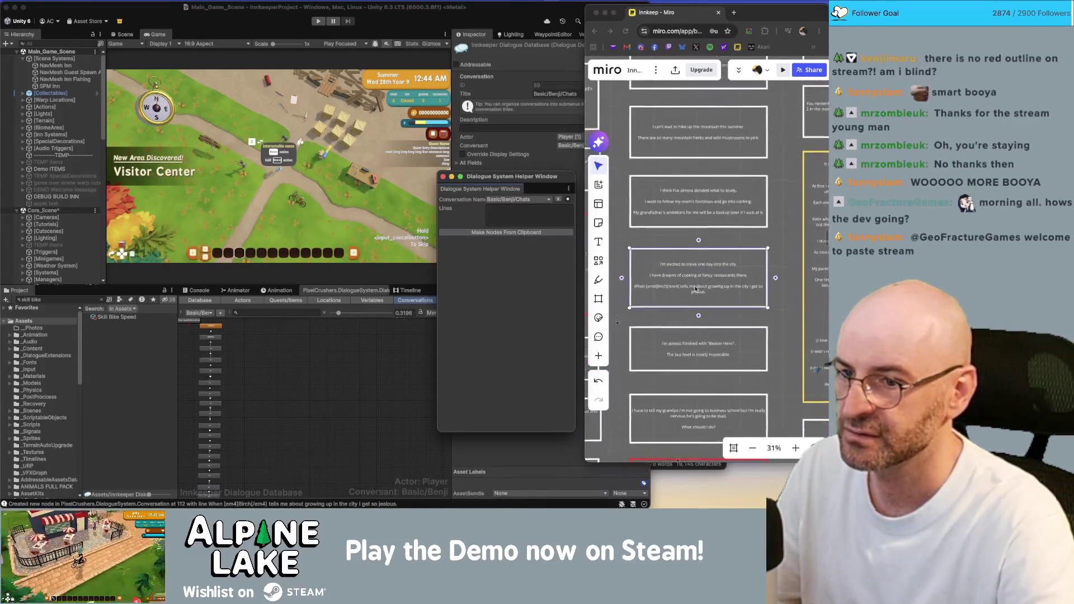
left_click(706, 350)
key("super+c")
left_click(532, 233)
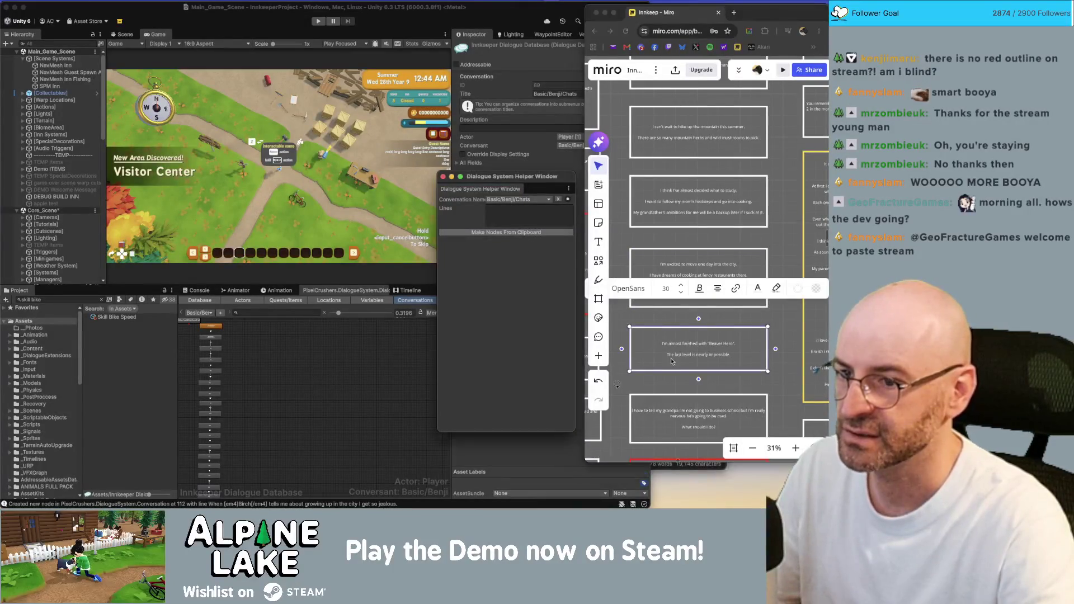
Add nodes from the grandpa, cooking school, what-she-wants-to-teach and 'I beat it!' notes.
scroll(716, 347, "down", 2)
left_click(727, 350)
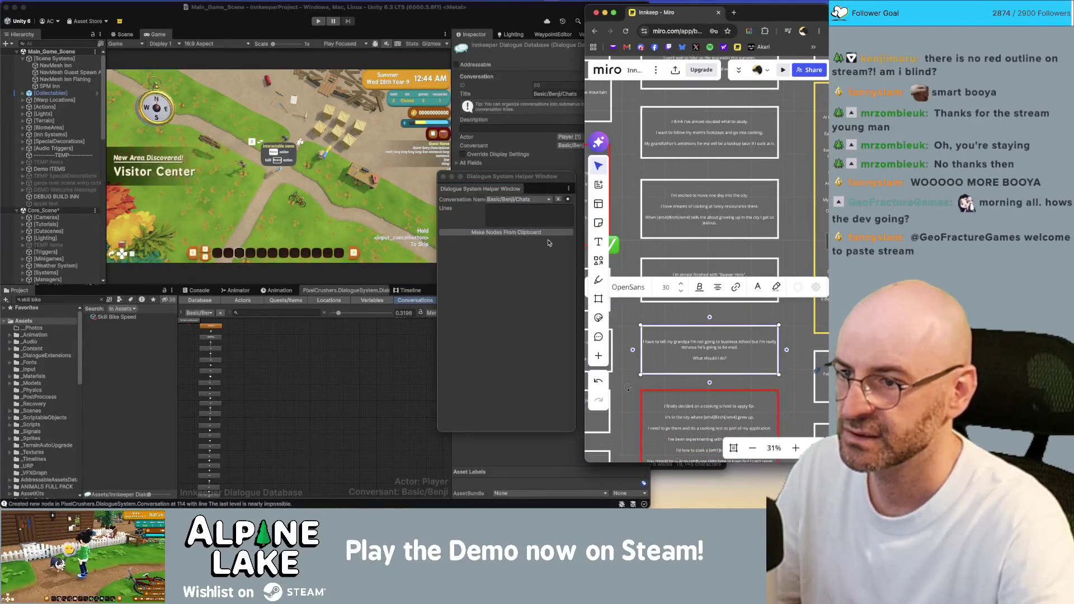
left_click(549, 233)
scroll(728, 336, "down", 3)
left_click(735, 329)
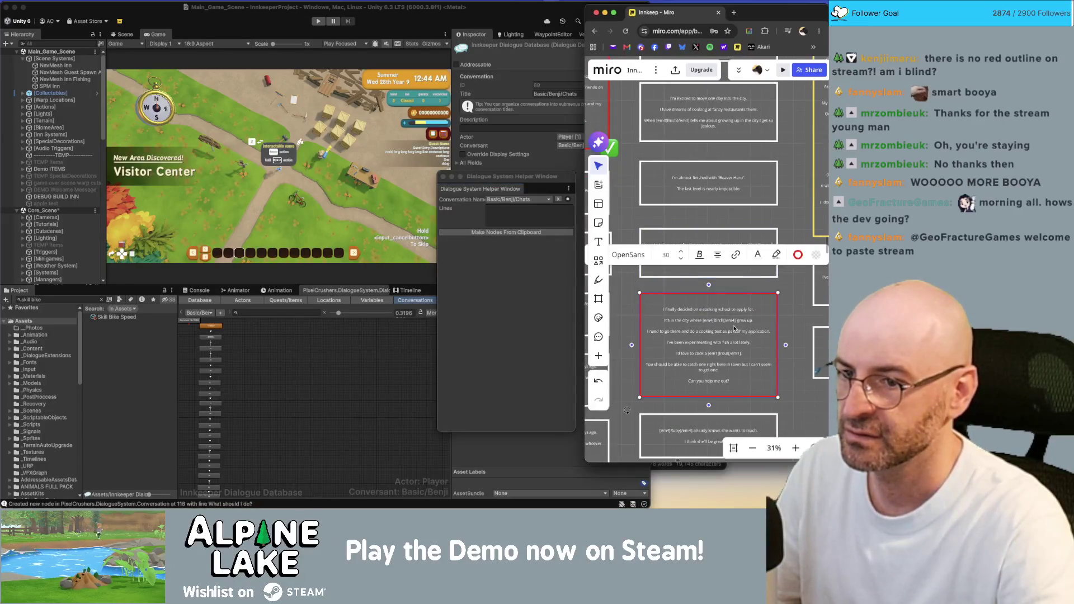
left_click(556, 233)
scroll(704, 339, "down", 3)
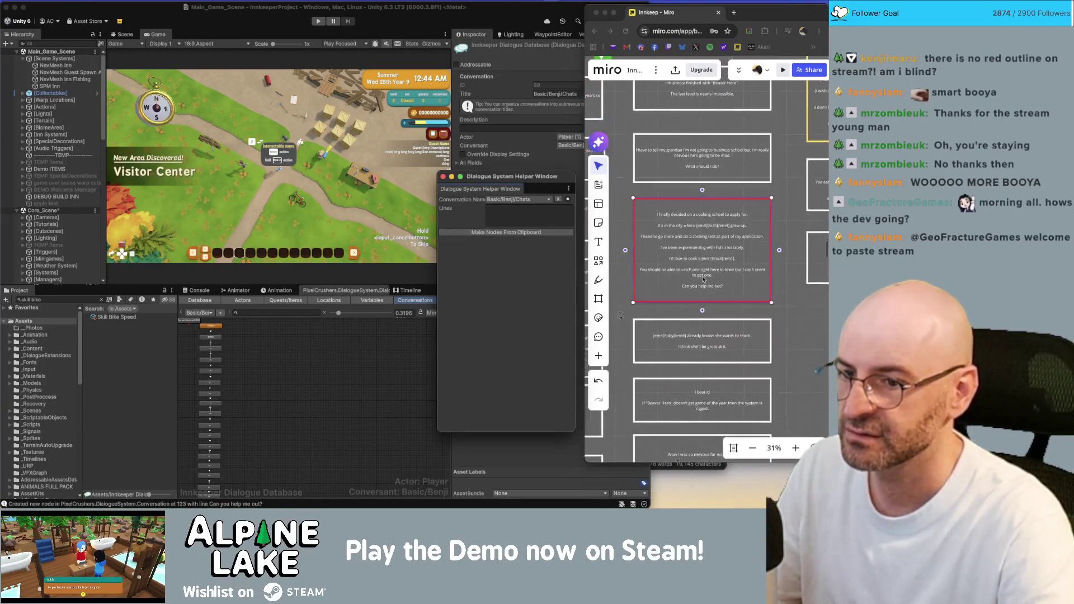
left_click(703, 341)
left_click(568, 234)
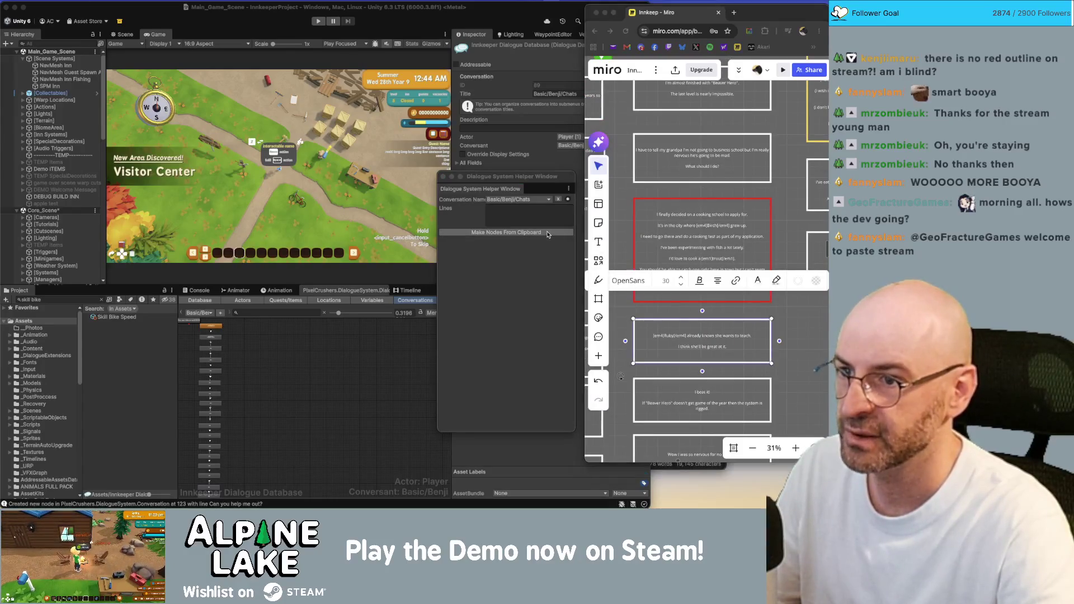
scroll(710, 314, "down", 3)
left_click(712, 305)
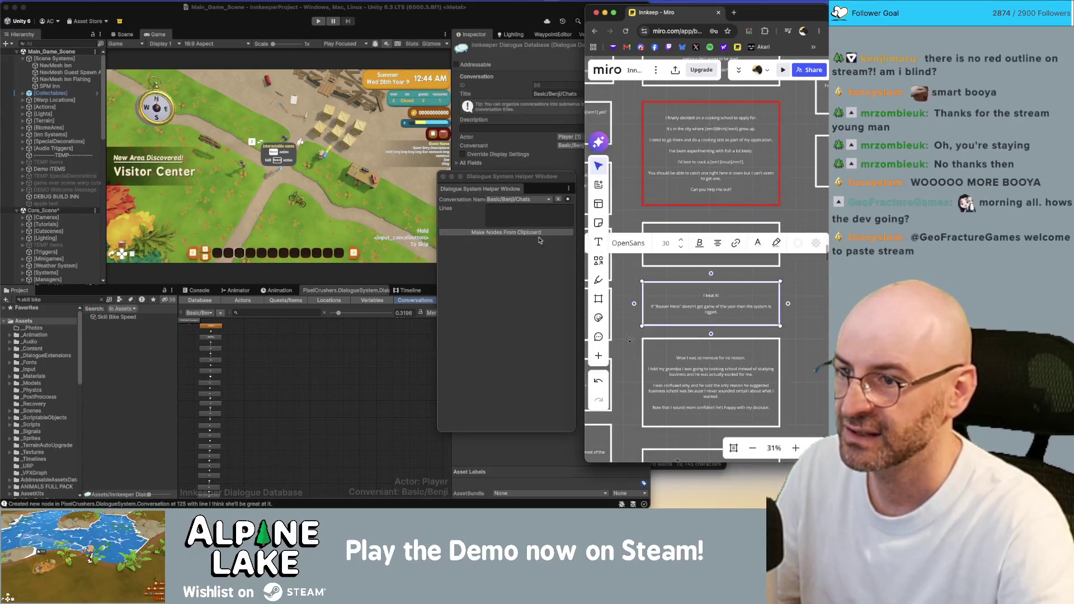
left_click(540, 233)
Add nodes from the 'Wow I was so nervous' note and the closing thank-you note.
scroll(722, 302, "down", 3)
left_click(726, 298)
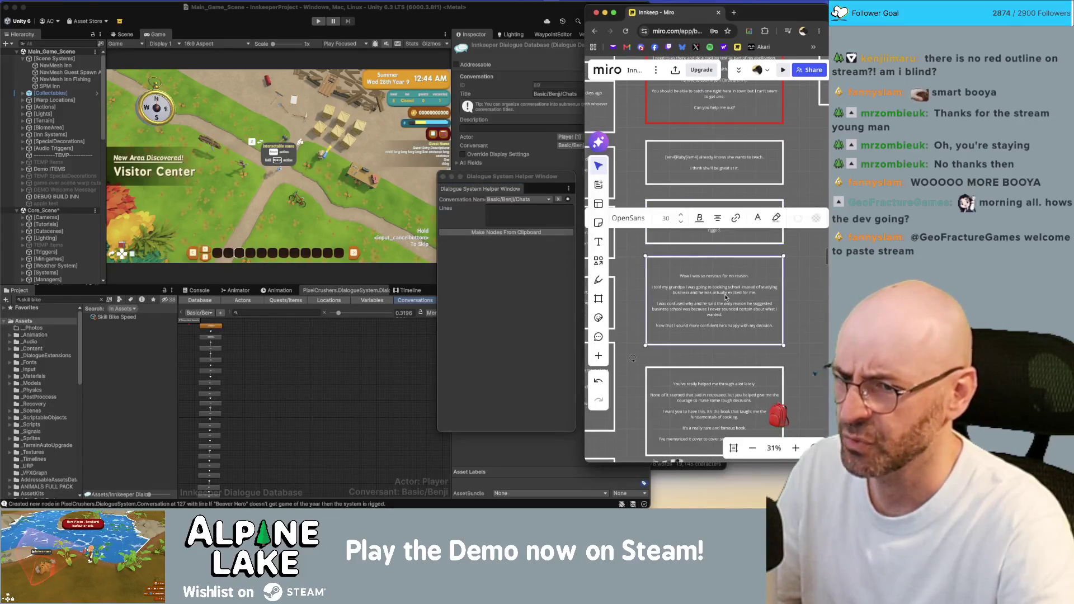
left_click(553, 233)
scroll(702, 329, "down", 3)
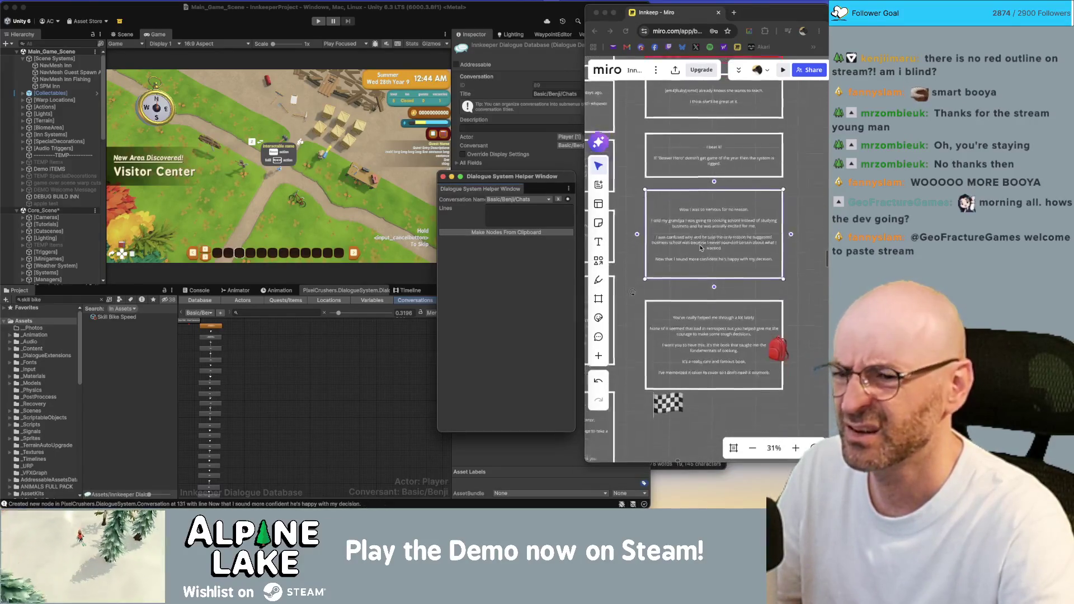
left_click(712, 325)
key("super+c")
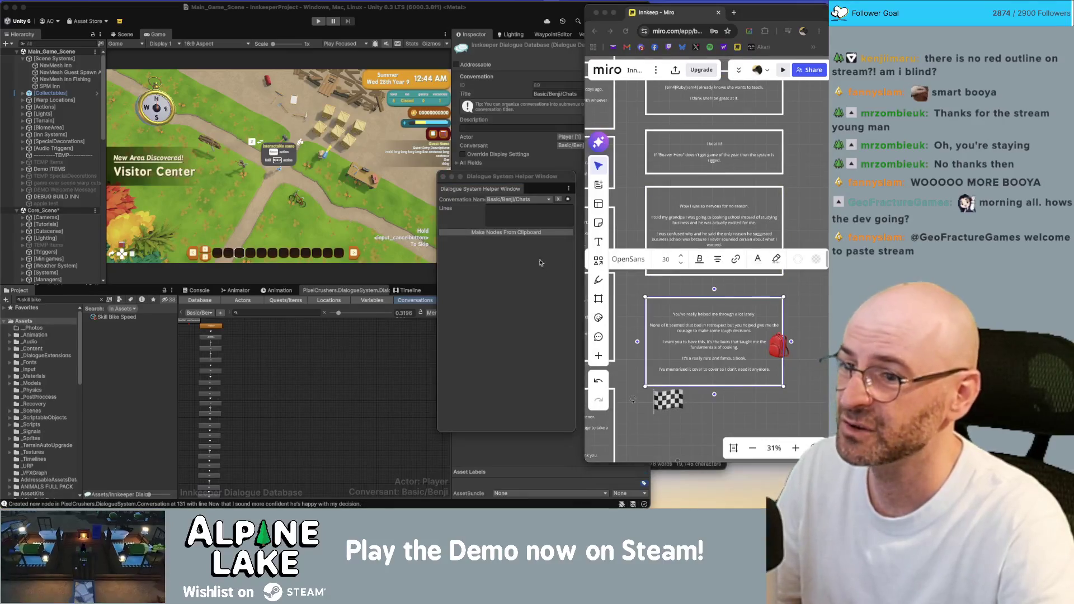
left_click(505, 233)
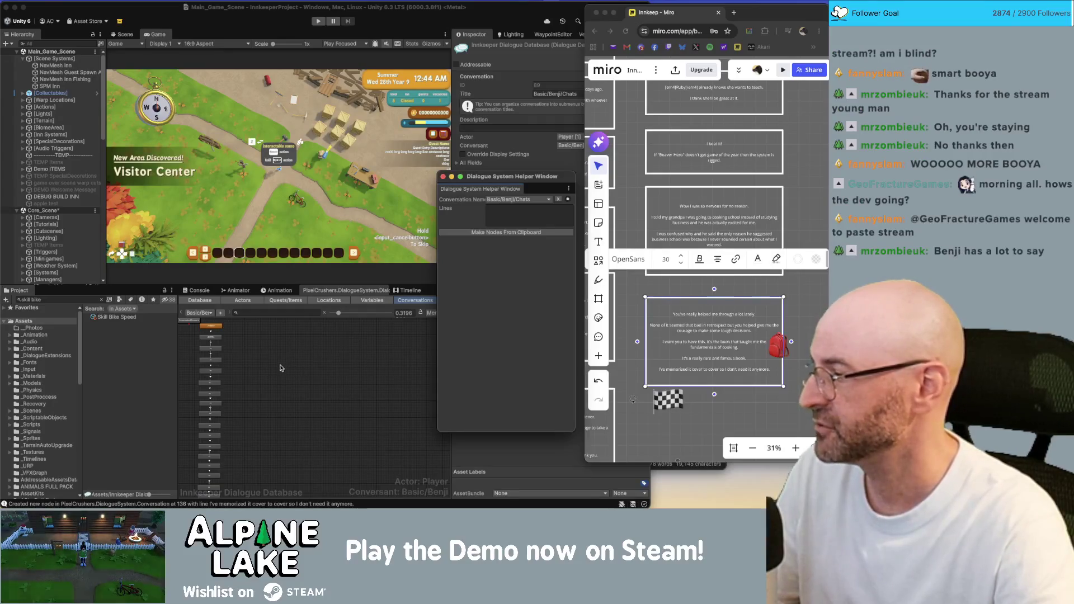
left_click(191, 342)
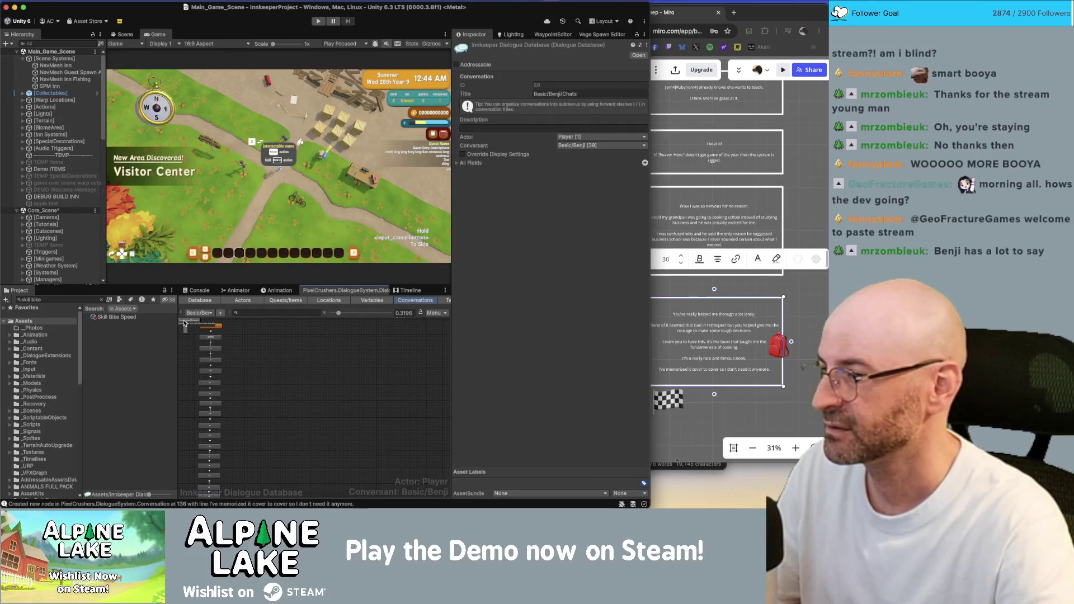
Arrange the conversation's nodes horizontally into one row from the starting node.
left_click(184, 323)
right_click(186, 325)
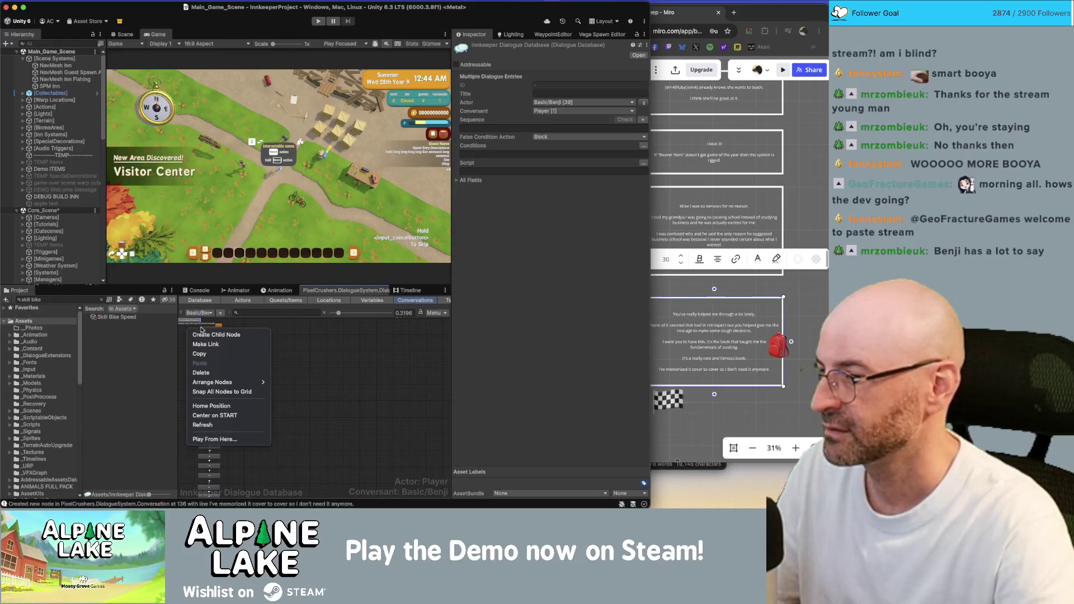
mouse_move(246, 382)
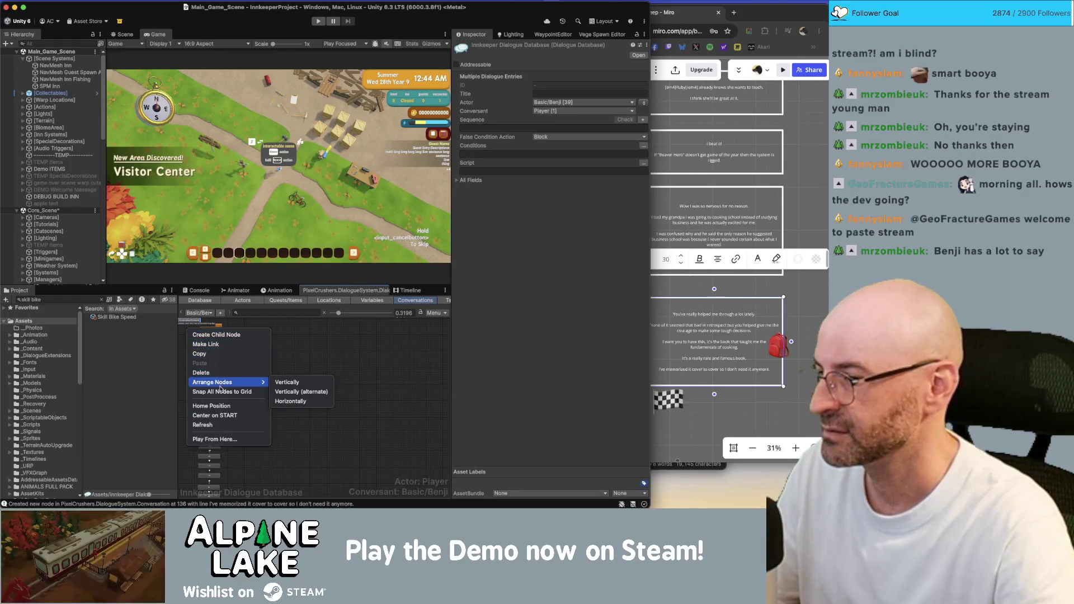
left_click(282, 402)
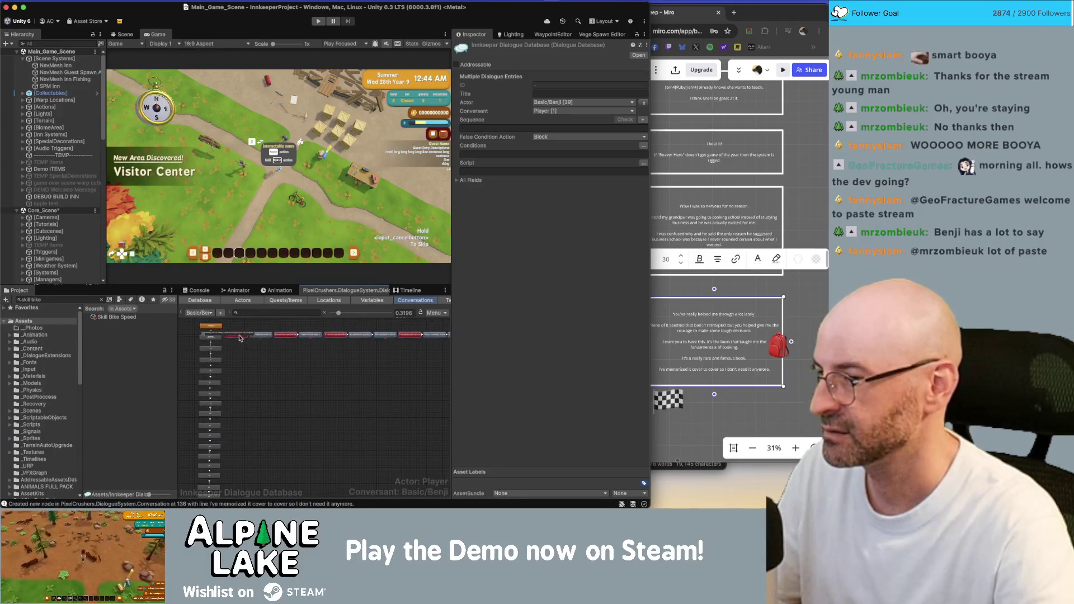
Move two nodes, then three more, out of the long row into new rows below.
left_click(291, 337)
left_click(312, 336, "shift")
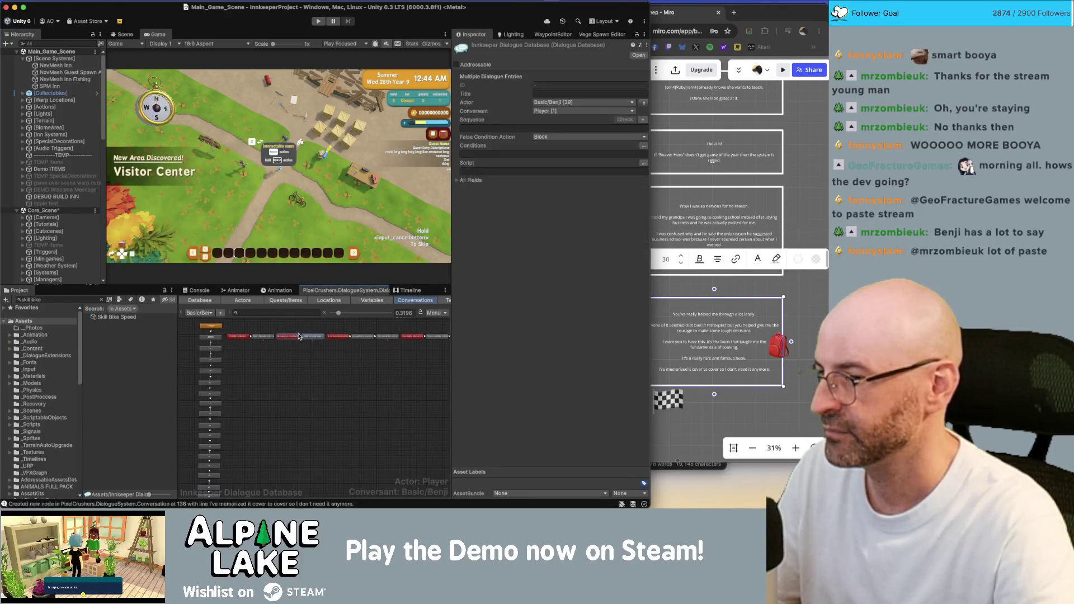
mouse_move(291, 341)
left_mouse_down()
mouse_move(255, 348)
mouse_move(244, 364)
mouse_move(240, 351)
left_mouse_up()
left_click(240, 341)
left_click(263, 340, "shift")
mouse_move(316, 325)
left_mouse_down()
mouse_move(394, 346)
mouse_move(268, 386)
mouse_move(240, 372)
left_mouse_up()
scroll(389, 354, "right", 3)
mouse_move(312, 331)
left_mouse_down()
mouse_move(397, 346)
mouse_move(251, 387)
mouse_move(224, 374)
left_mouse_up()
scroll(302, 384, "left", 2)
Box-select the remaining long node row and move it down under the other rows.
right_click(261, 383)
left_click(261, 382)
scroll(305, 364, "down", 5)
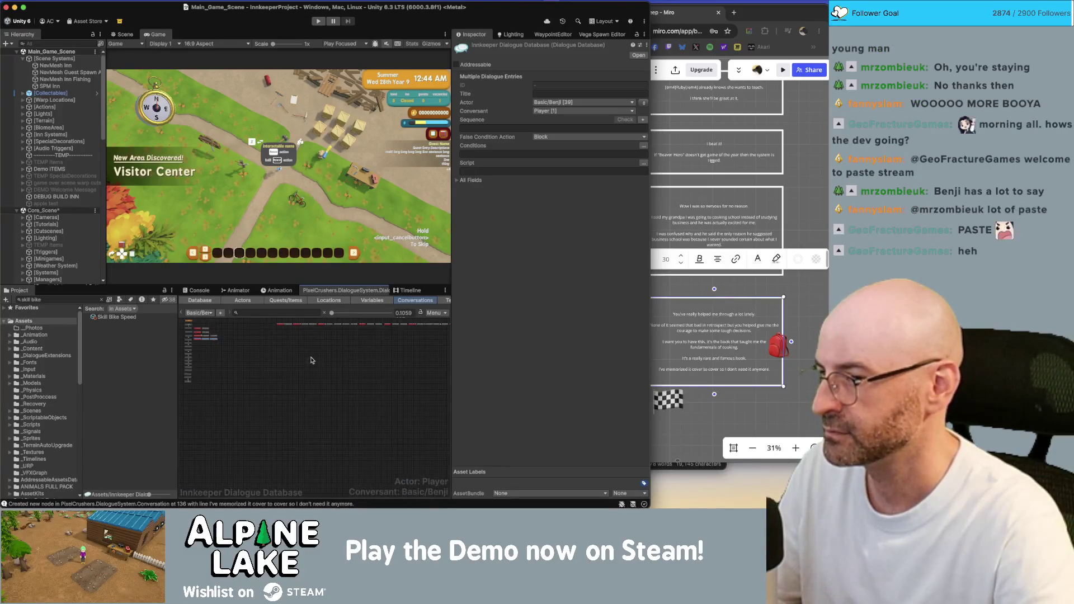
left_click_drag(205, 333, 444, 323)
scroll(211, 323, "up", 3)
left_click_drag(340, 330, 208, 361)
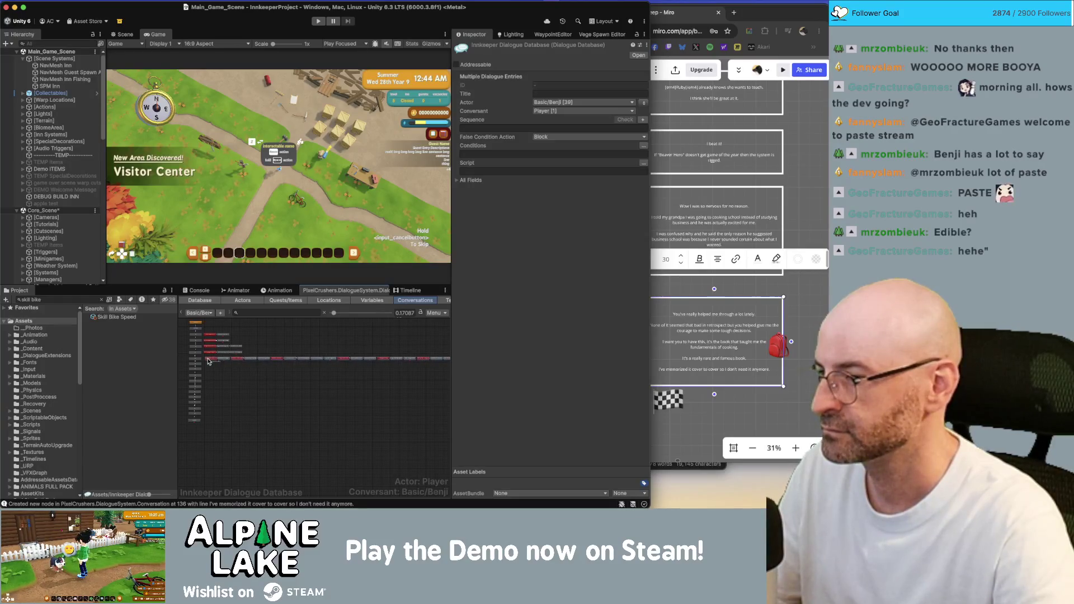
scroll(208, 361, "up", 4)
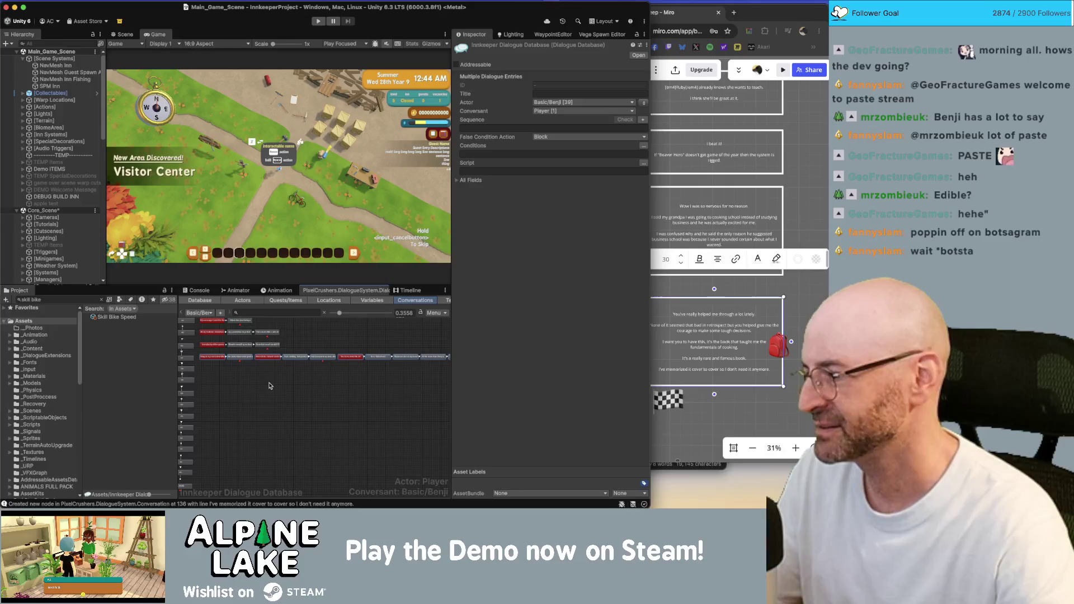
left_click(282, 378)
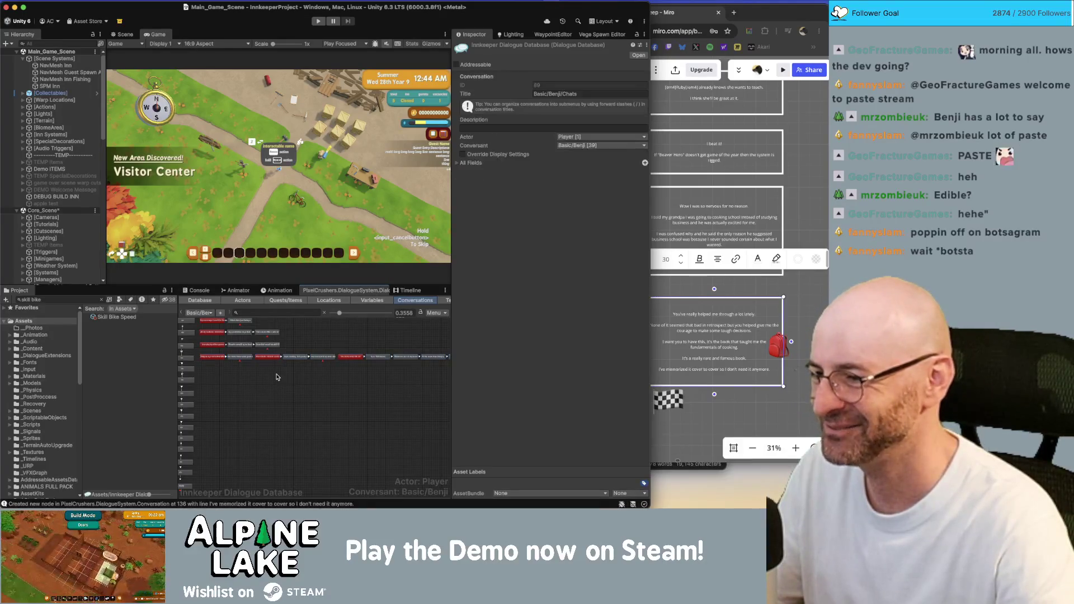
Move three more nodes into a new row and select the row of red nodes.
mouse_move(318, 362)
left_mouse_down()
mouse_move(252, 352)
mouse_move(215, 371)
left_mouse_up()
left_click(322, 376)
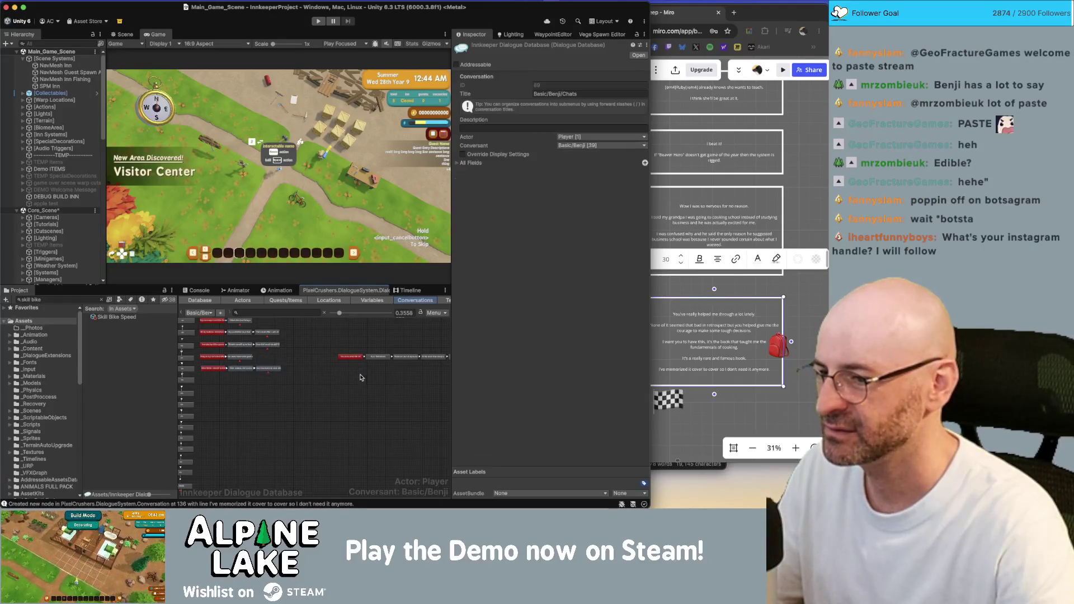
scroll(311, 380, "right", 3)
left_click_drag(287, 381, 451, 357)
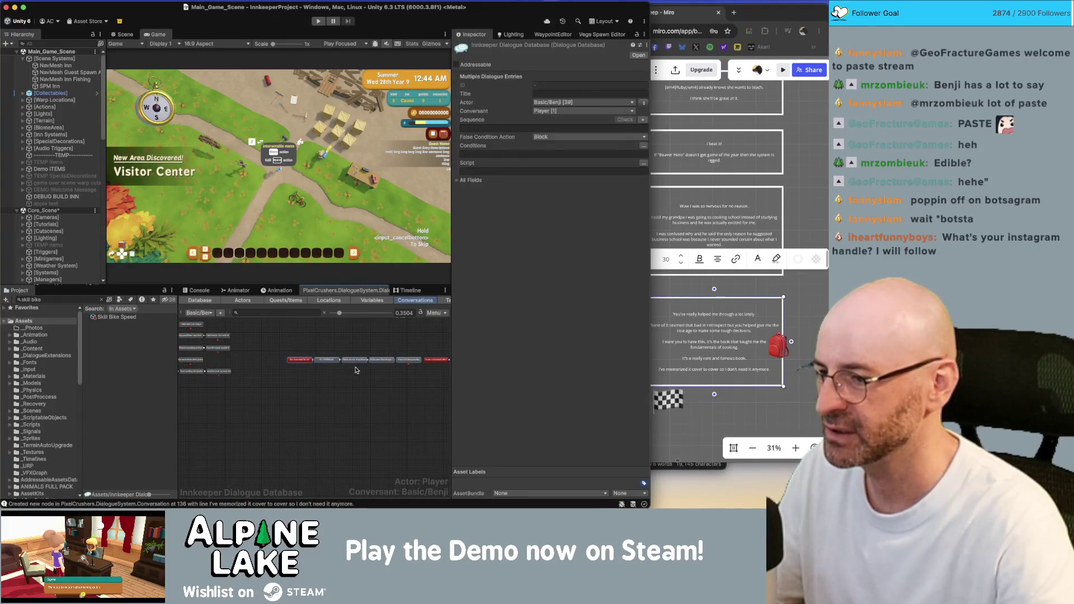
key("ctrl+z")
key("ctrl+z")
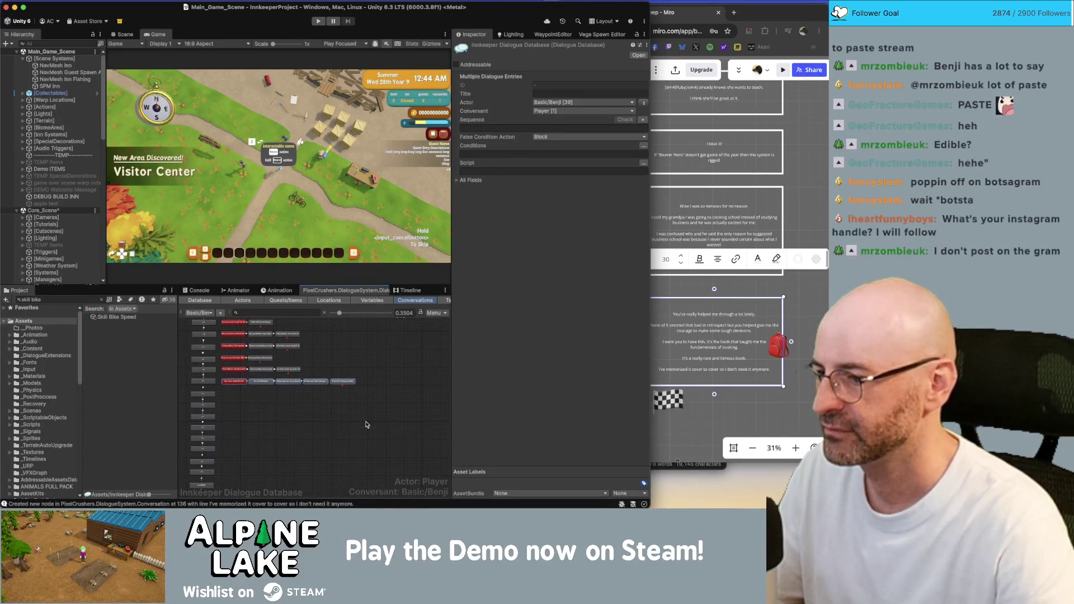
scroll(284, 423, "down", 2)
scroll(283, 423, "down", 5)
Select the top node row and maximize the PixelCrushers Dialogue Editor to fill the window.
left_click_drag(287, 337, 332, 353)
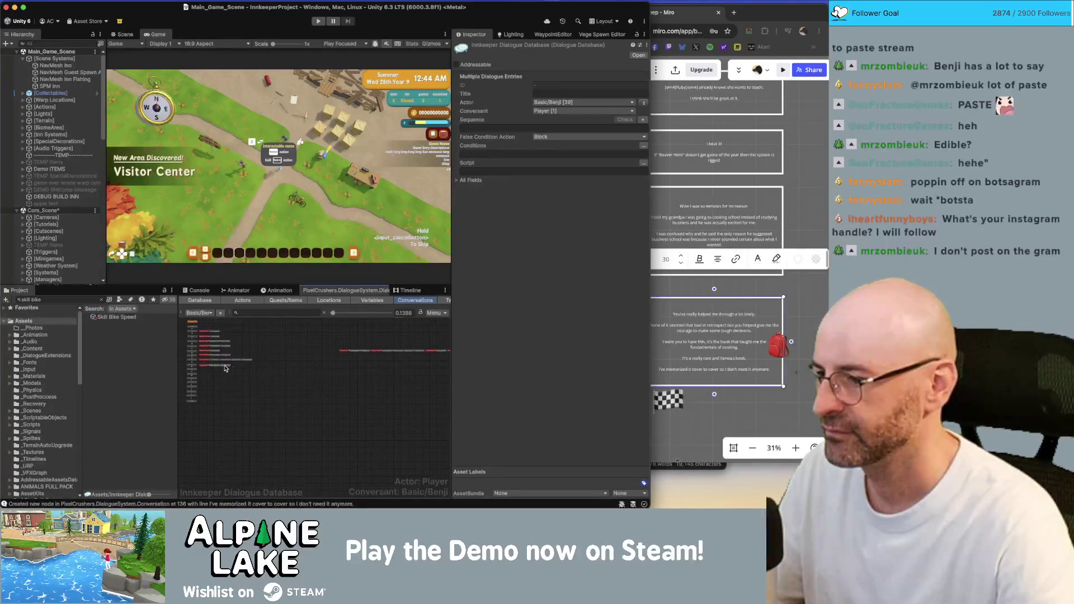
mouse_move(315, 342)
left_mouse_down()
mouse_move(371, 362)
mouse_move(230, 382)
left_mouse_up()
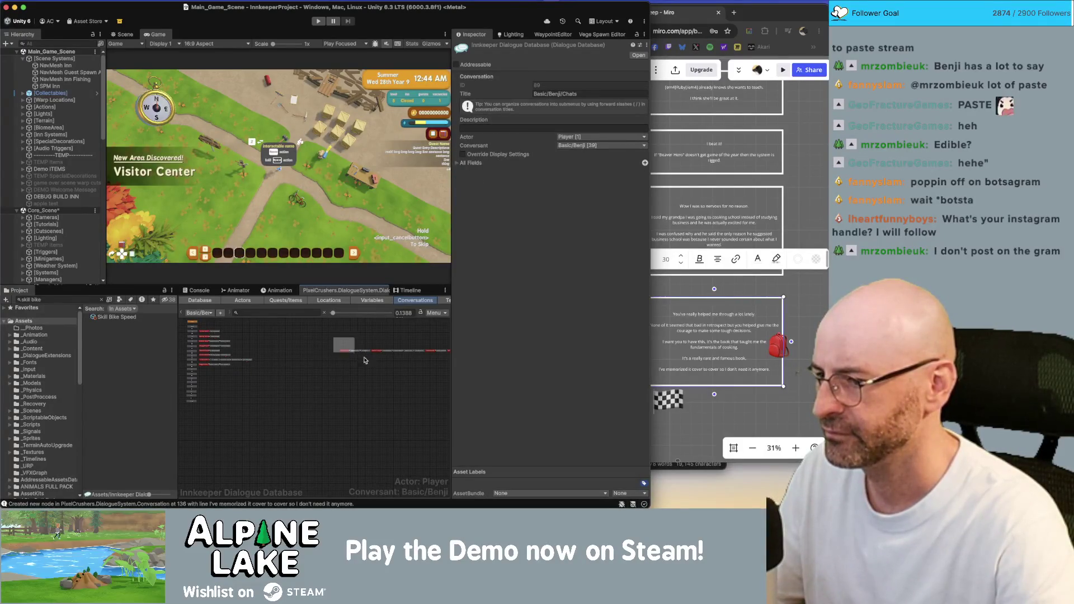
left_click_drag(355, 355, 348, 352)
scroll(346, 352, "up", 1)
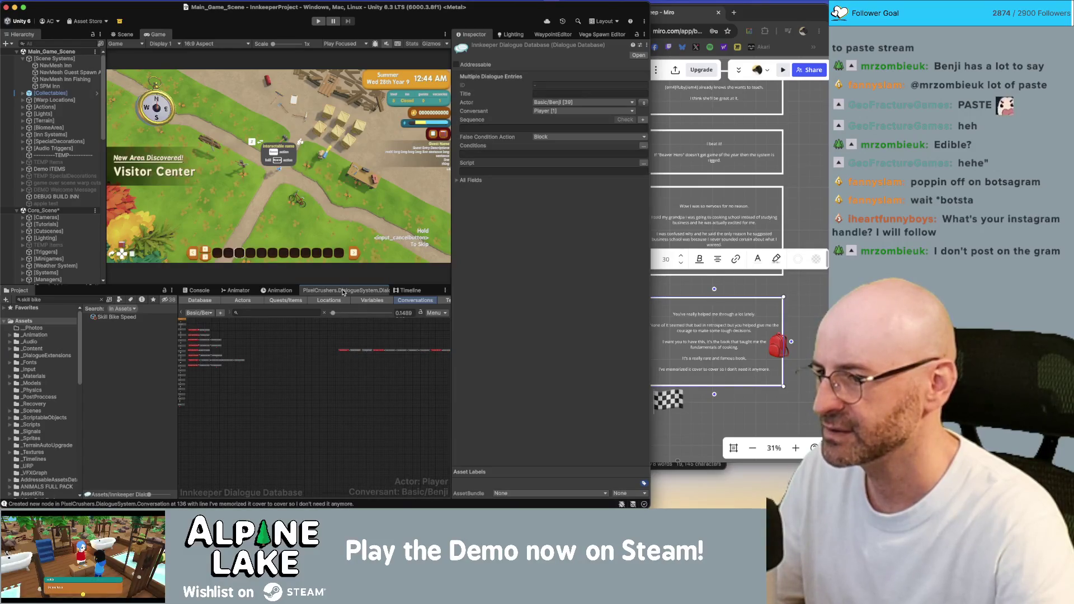
double_click(343, 290)
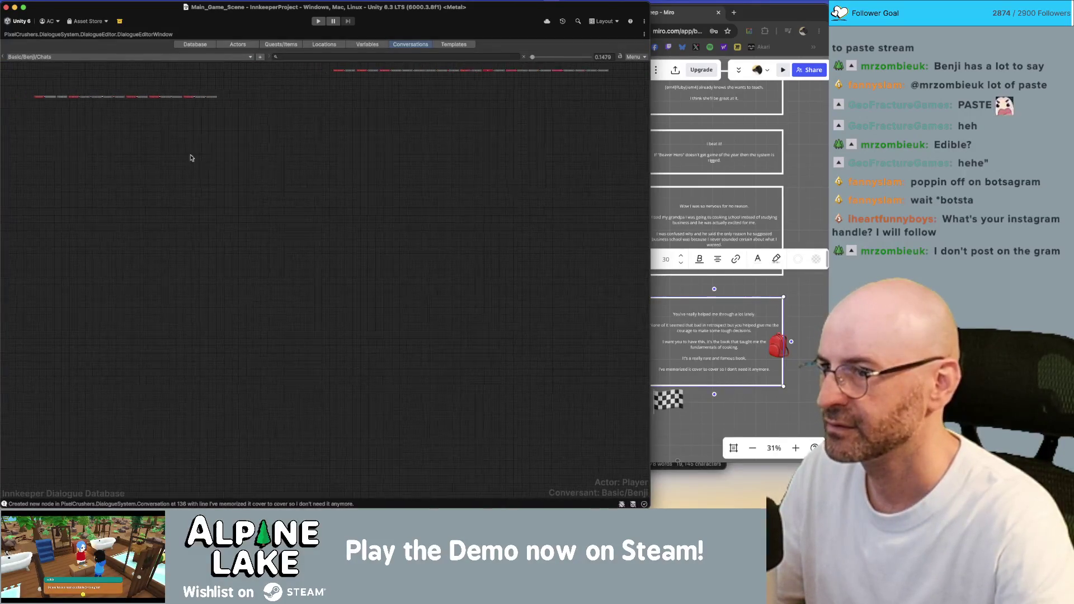
Drag the long node rows left and split them into shorter stacked rows.
left_click_drag(343, 96, 644, 68)
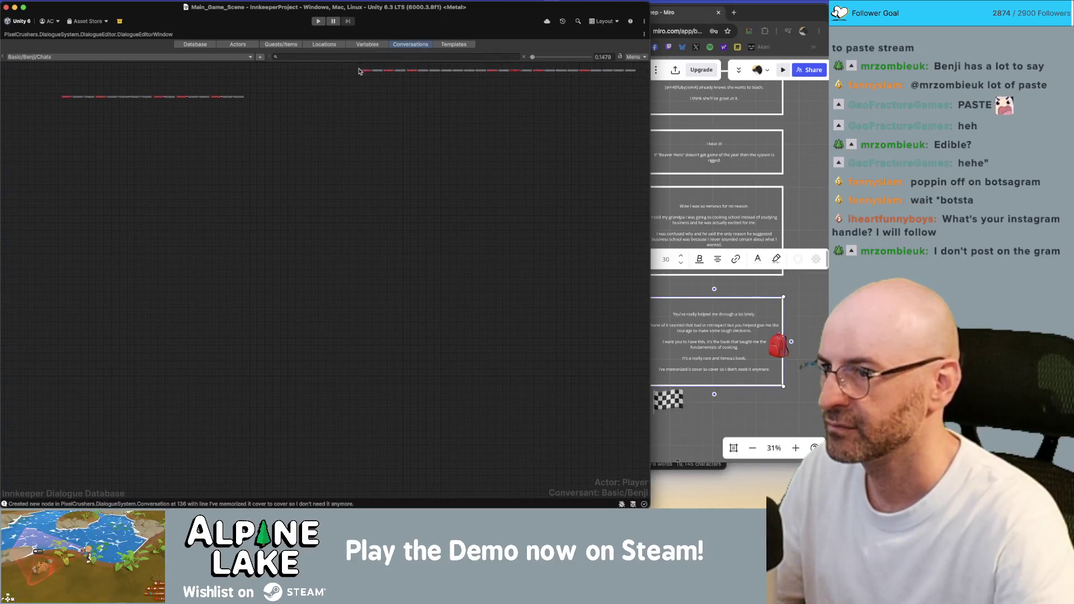
mouse_move(363, 73)
left_mouse_down()
mouse_move(236, 102)
mouse_move(131, 108)
mouse_move(42, 146)
mouse_move(153, 144)
left_mouse_up()
scroll(294, 97, "up", 5)
mouse_move(321, 114)
left_mouse_down()
mouse_move(97, 157)
mouse_move(201, 148)
mouse_move(133, 164)
left_mouse_up()
mouse_move(200, 124)
left_mouse_down()
mouse_move(258, 162)
mouse_move(75, 175)
left_mouse_up()
mouse_move(192, 137)
left_mouse_down()
mouse_move(316, 166)
mouse_move(65, 184)
mouse_move(101, 178)
mouse_move(92, 180)
left_mouse_up()
mouse_move(255, 132)
left_mouse_down()
mouse_move(379, 164)
mouse_move(58, 190)
left_mouse_up()
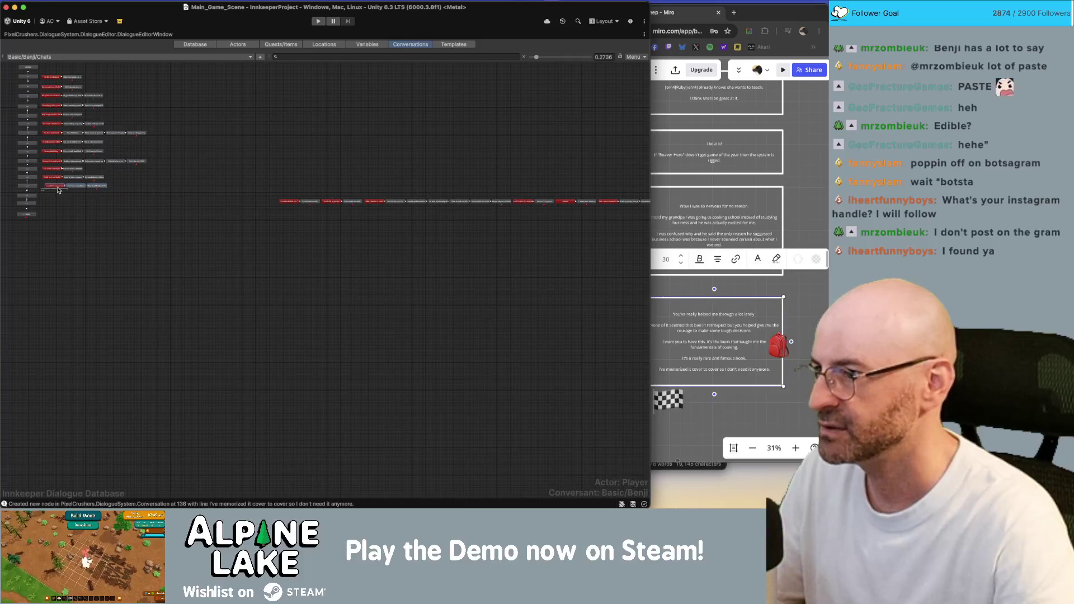
scroll(166, 185, "down", 5)
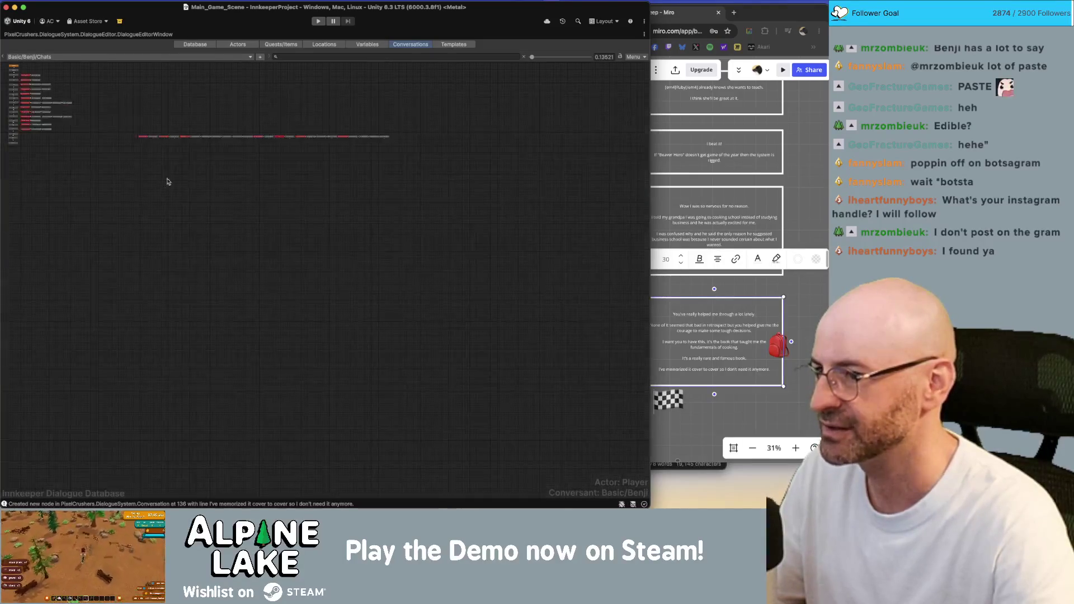
scroll(82, 144, "up", 7)
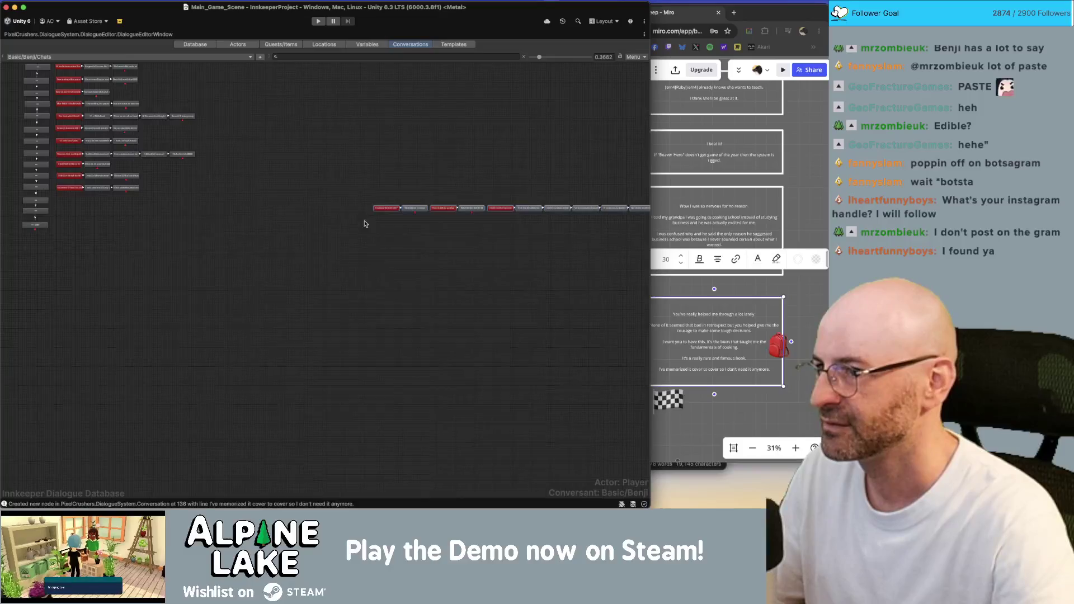
mouse_move(379, 210)
left_mouse_down()
mouse_move(30, 212)
mouse_move(62, 206)
mouse_move(36, 280)
mouse_move(48, 178)
left_mouse_up()
scroll(81, 269, "up", 4)
Copy and paste the five left-column nodes and link the node above to the top pasted node.
right_click(48, 178)
left_click(92, 296)
right_click(92, 296)
left_click(112, 324)
right_click(58, 259)
left_click(75, 276)
left_click(95, 288)
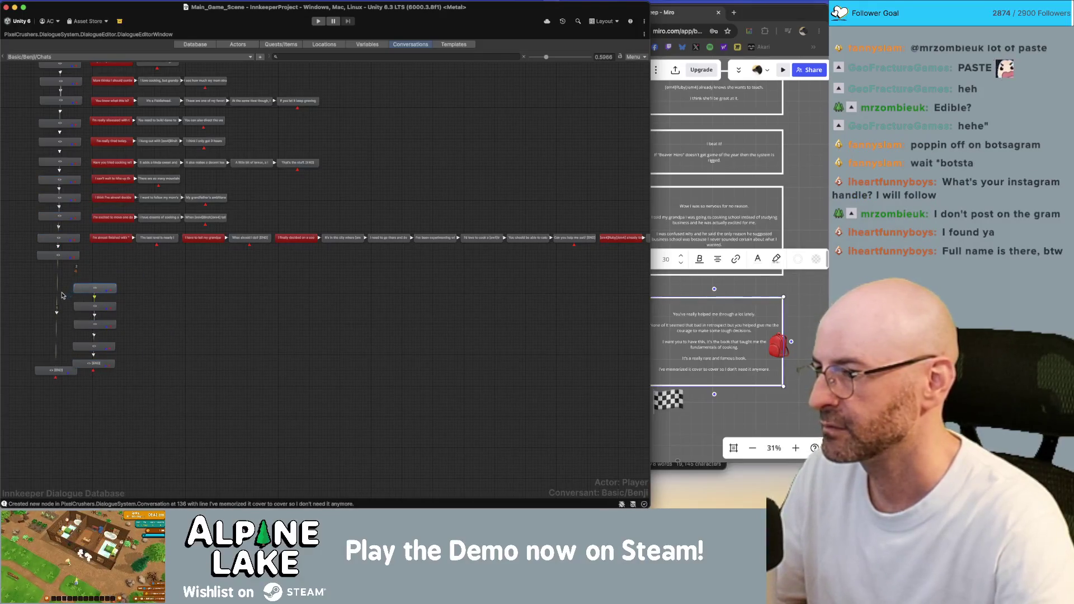
left_click(56, 370)
mouse_move(132, 278)
left_mouse_down()
mouse_move(106, 366)
mouse_move(69, 352)
left_mouse_up()
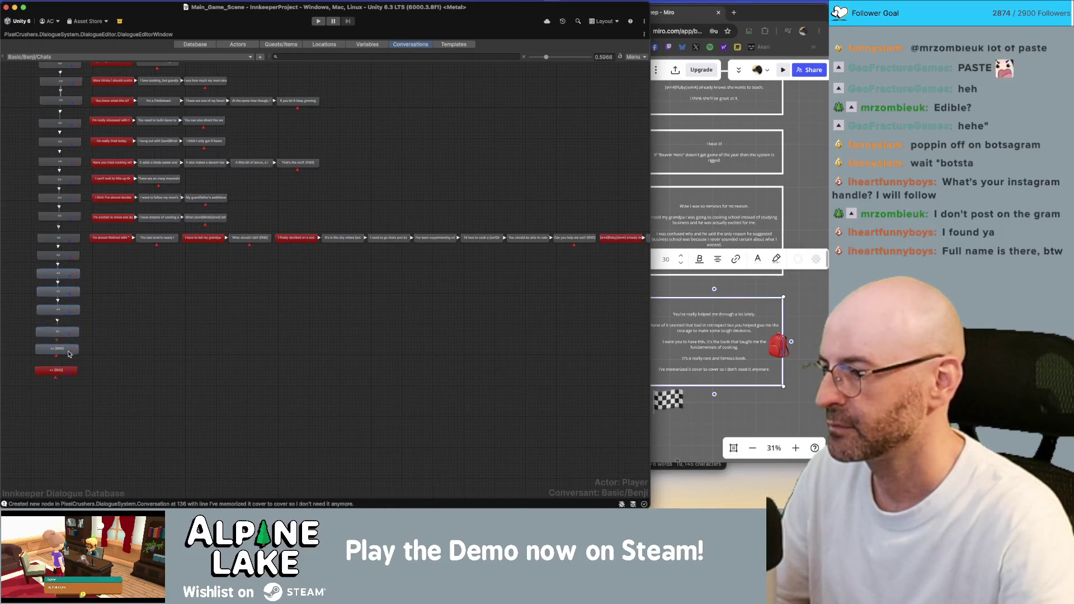
right_click(58, 352)
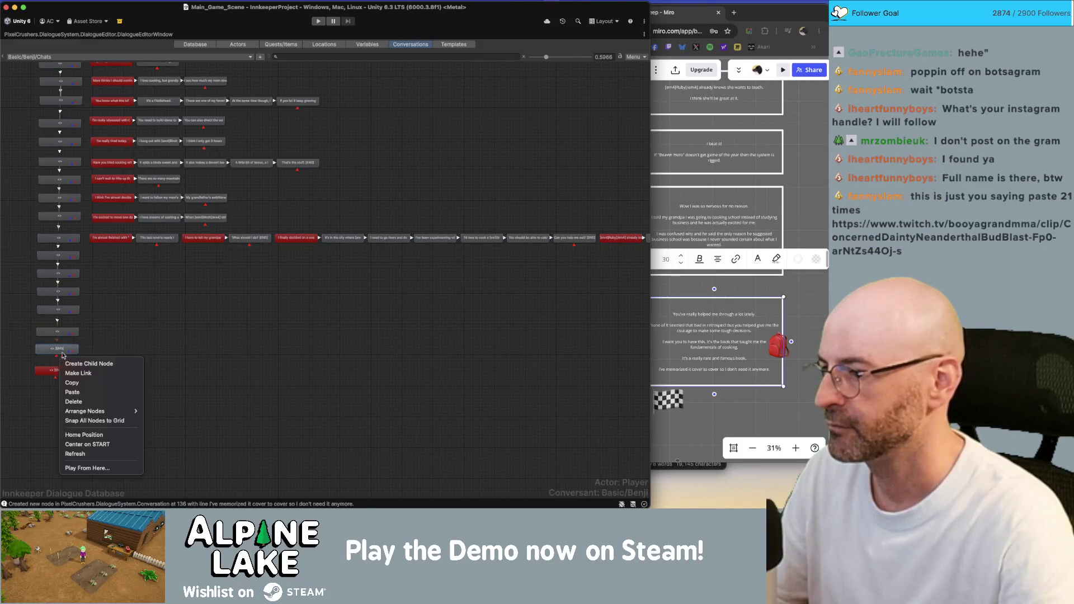
Link the last [END] node to the red END node beneath it.
left_click(72, 371)
left_click(55, 371)
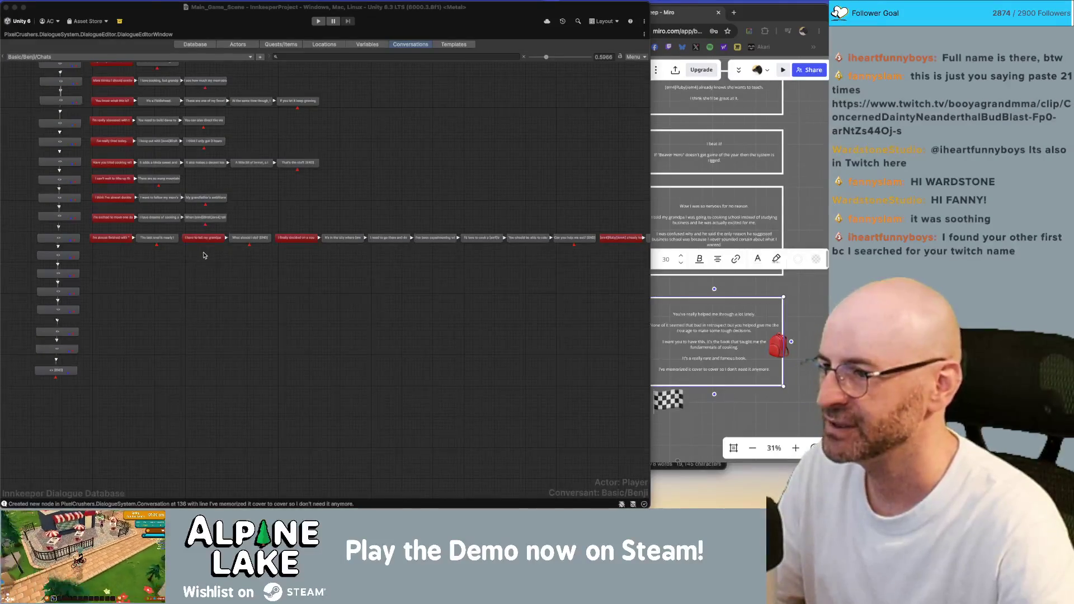
left_click(247, 237)
Move the grandpa pair, the cooking-decision row and the two confused-why nodes into separate left rows.
left_click_drag(244, 242, 153, 258)
left_click_drag(581, 261, 273, 224)
left_click_drag(560, 240, 374, 274)
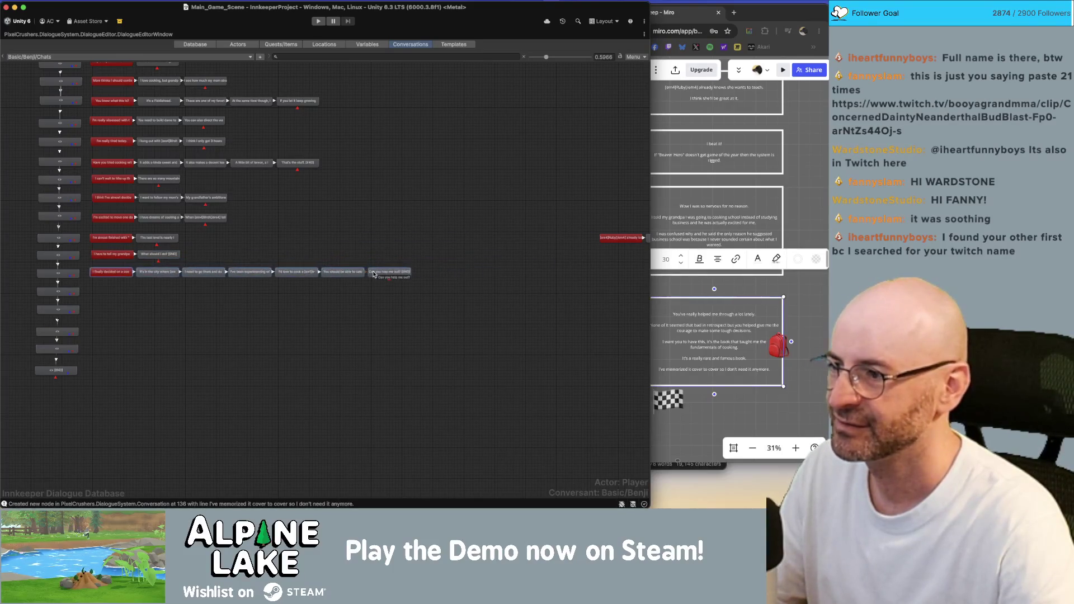
scroll(374, 279, "down", 5)
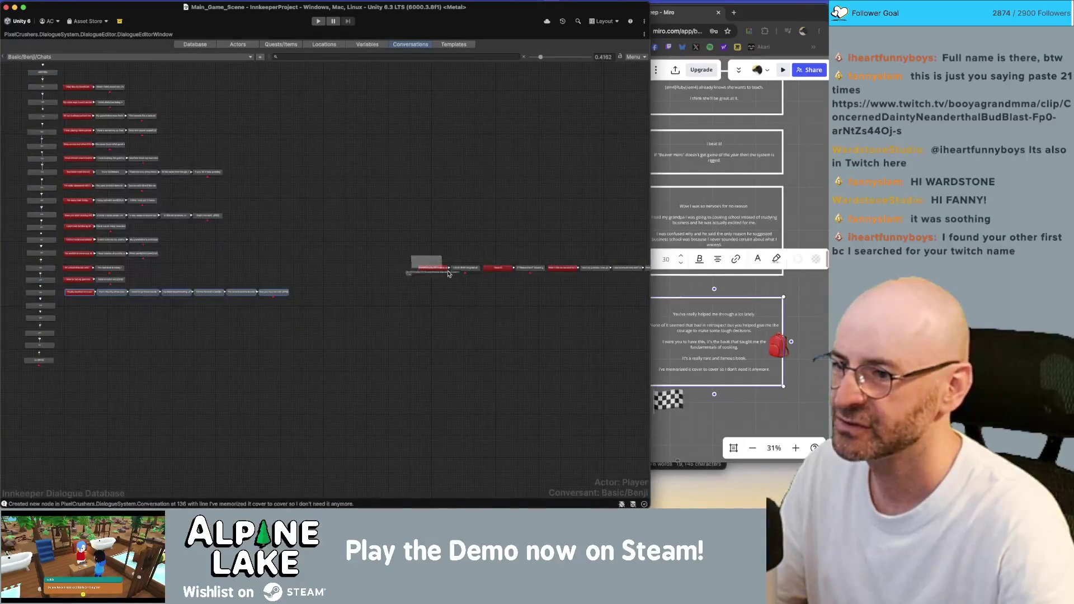
mouse_move(444, 271)
left_mouse_down()
mouse_move(208, 325)
mouse_move(104, 310)
mouse_move(272, 118)
mouse_move(287, 79)
left_mouse_up()
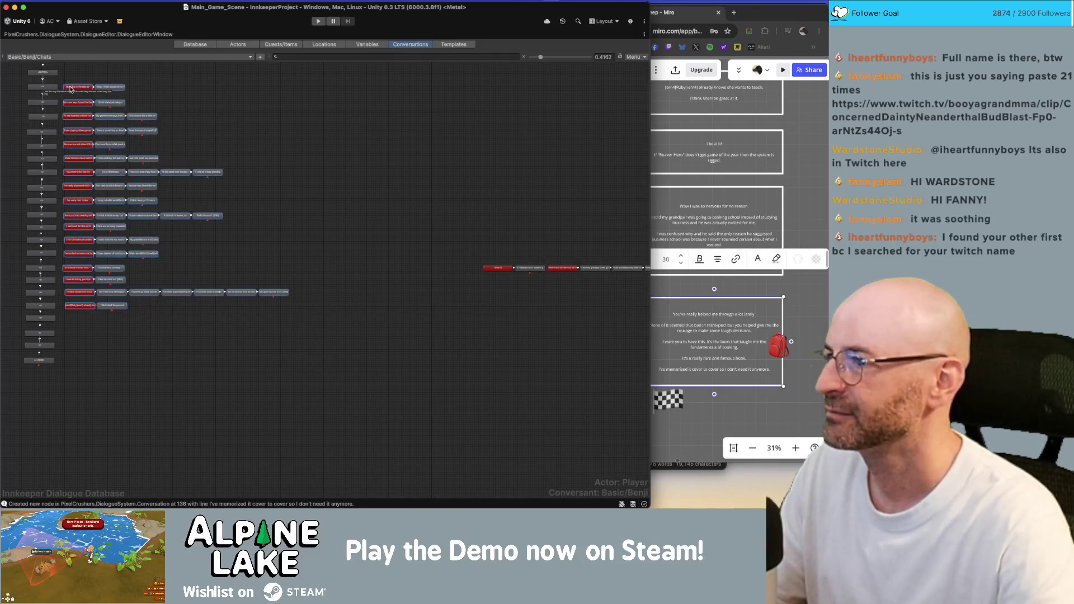
left_click_drag(71, 90, 77, 89)
scroll(392, 213, "down", 3)
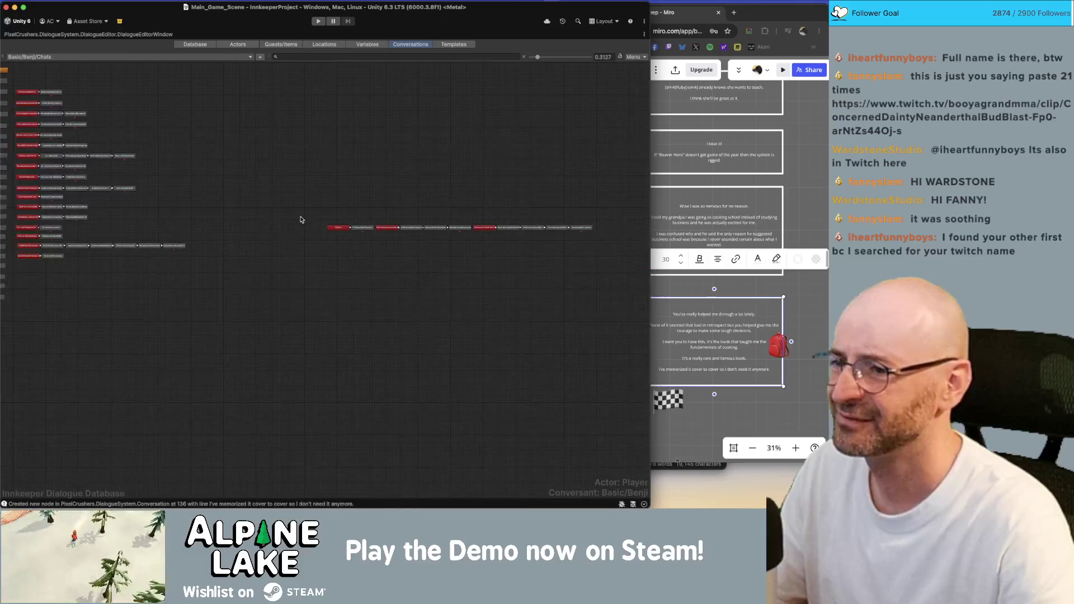
Move the red-led row left beneath the others and drop five nodes into a new row below.
mouse_move(343, 232)
left_mouse_down()
mouse_move(124, 271)
mouse_move(31, 274)
left_mouse_up()
scroll(159, 290, "up", 3)
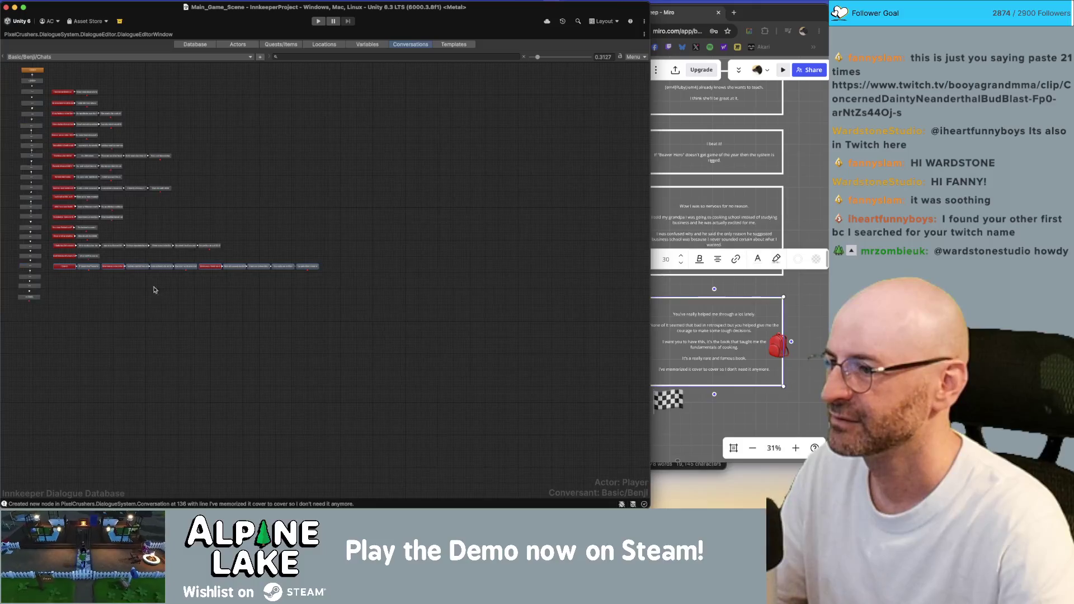
mouse_move(115, 283)
left_mouse_down()
mouse_move(238, 263)
mouse_move(145, 278)
left_mouse_up()
mouse_move(213, 261)
left_mouse_down()
mouse_move(353, 274)
mouse_move(184, 294)
left_mouse_up()
left_click(177, 319)
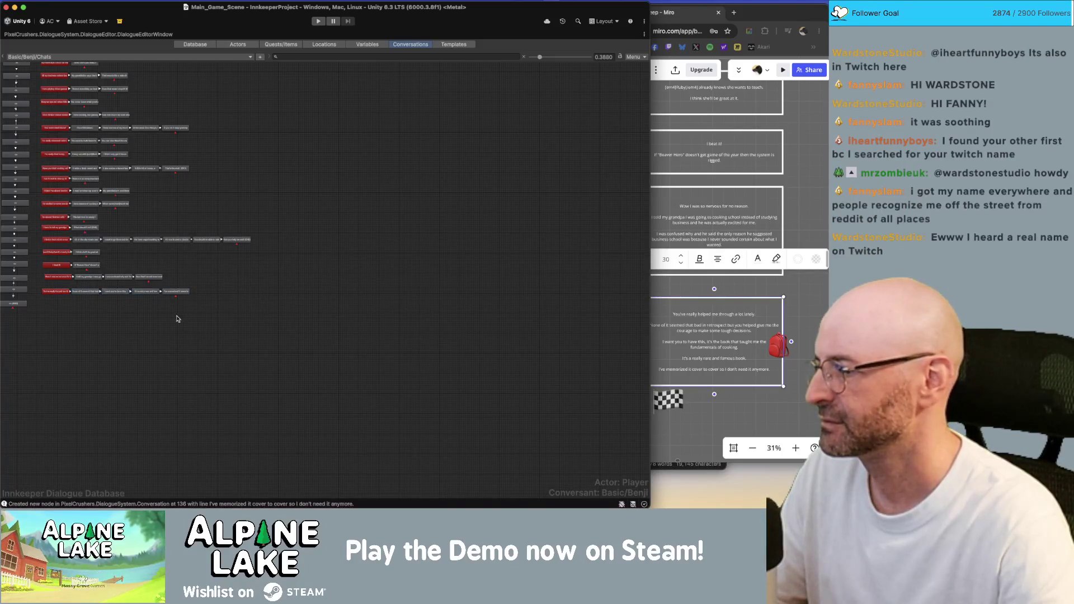
scroll(252, 333, "up", 2)
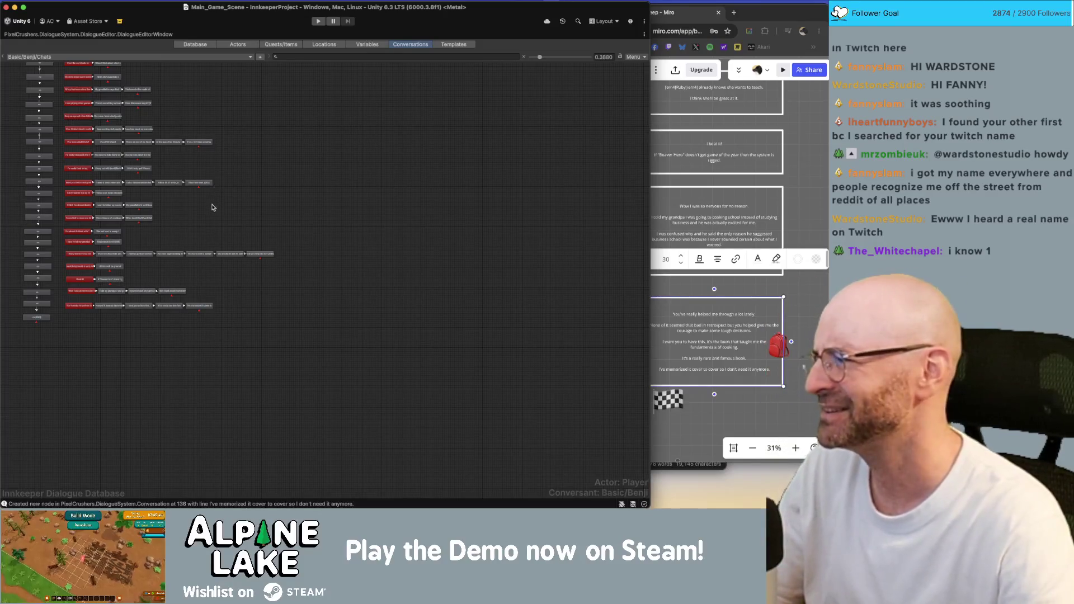
scroll(55, 101, "up", 3)
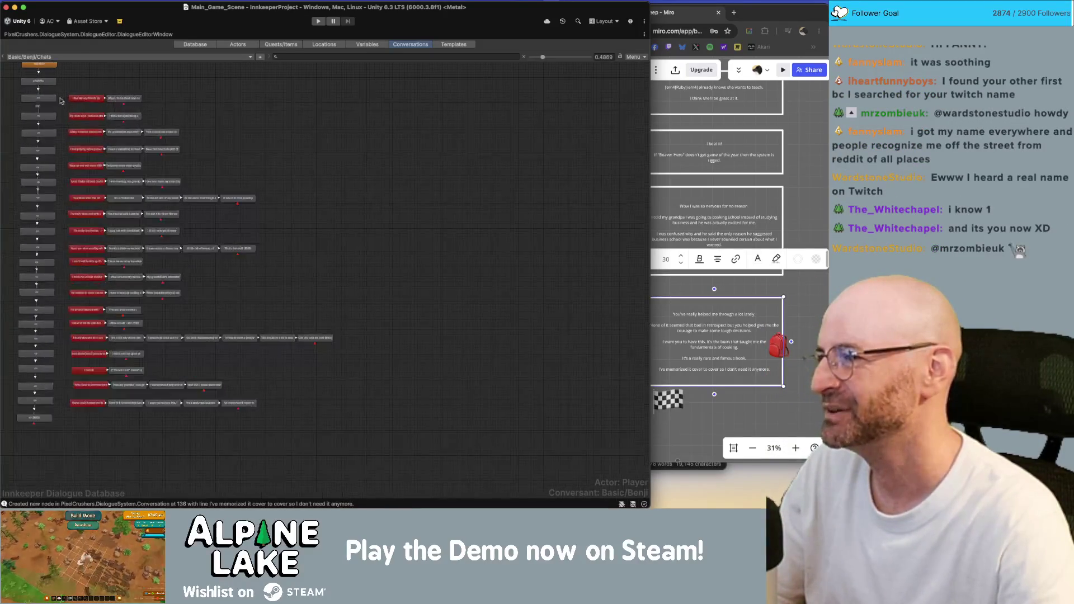
scroll(67, 88, "up", 2)
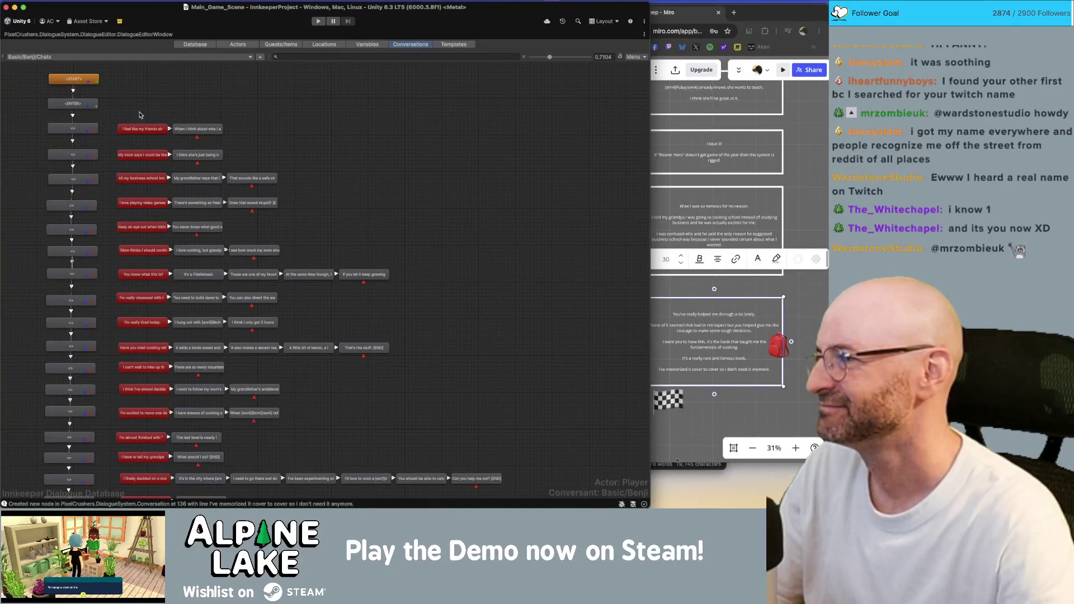
right_click(79, 128)
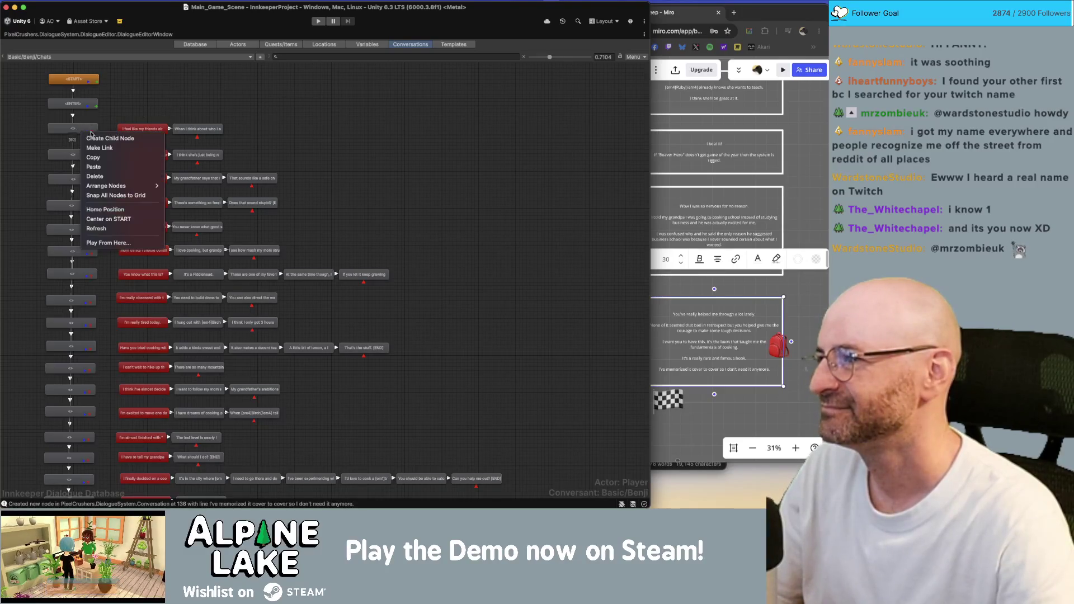
Link the first three grey nodes to the friends, mom-says and business-school replies.
left_click(88, 146)
right_click(73, 154)
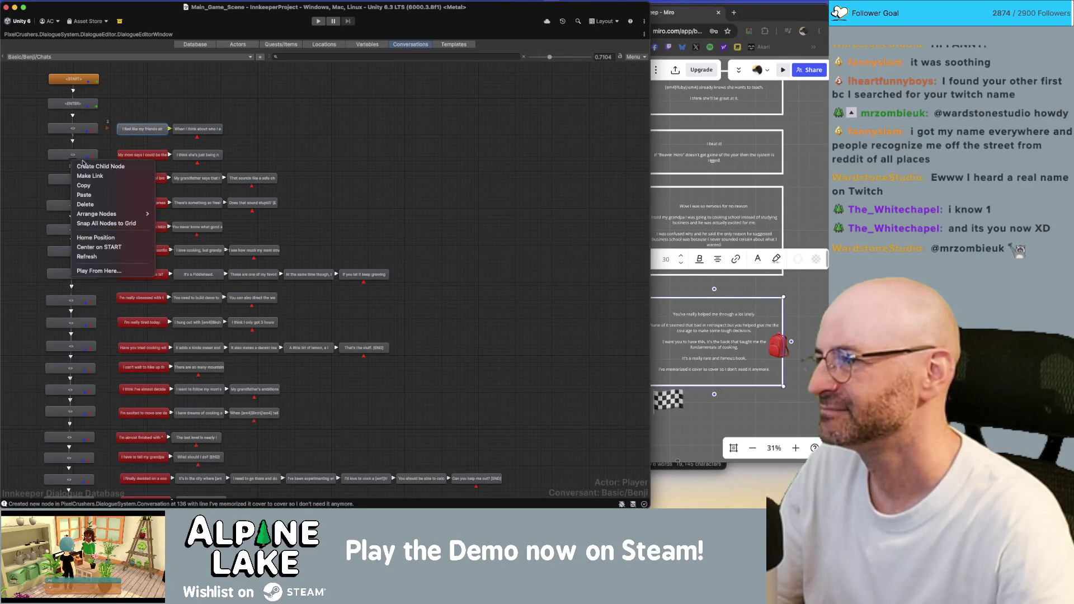
left_click(84, 174)
left_click(142, 155)
right_click(69, 179)
left_click(84, 199)
left_click(142, 178)
Link the next grey nodes to 'I love playing video games', hiking, Mom thinks, 'You know what this is?' and really-obsessed replies.
right_click(78, 204)
left_click(88, 225)
right_click(77, 230)
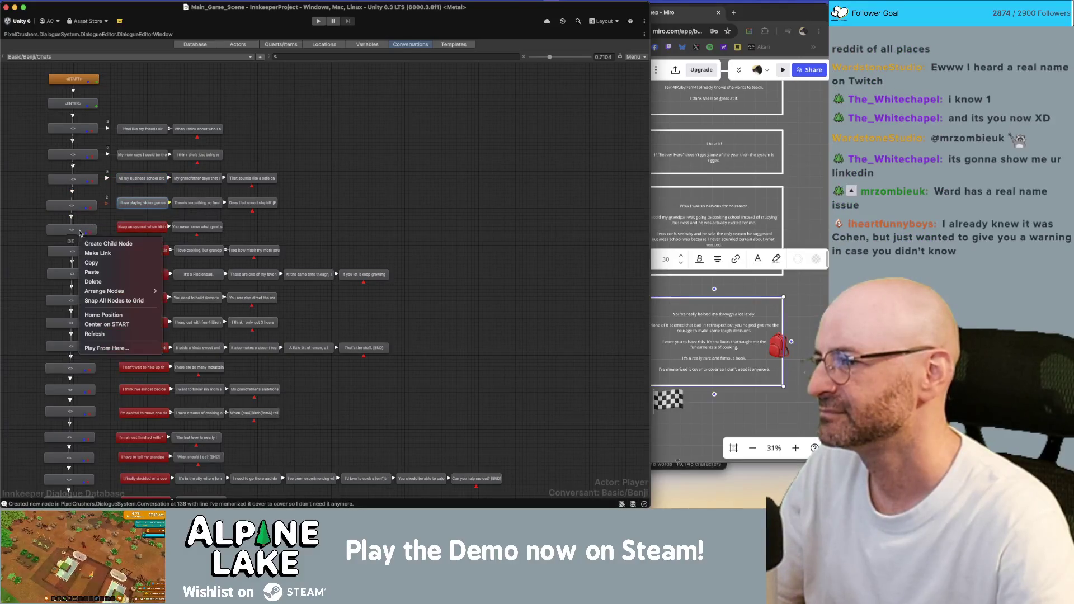
left_click(78, 251)
right_click(78, 252)
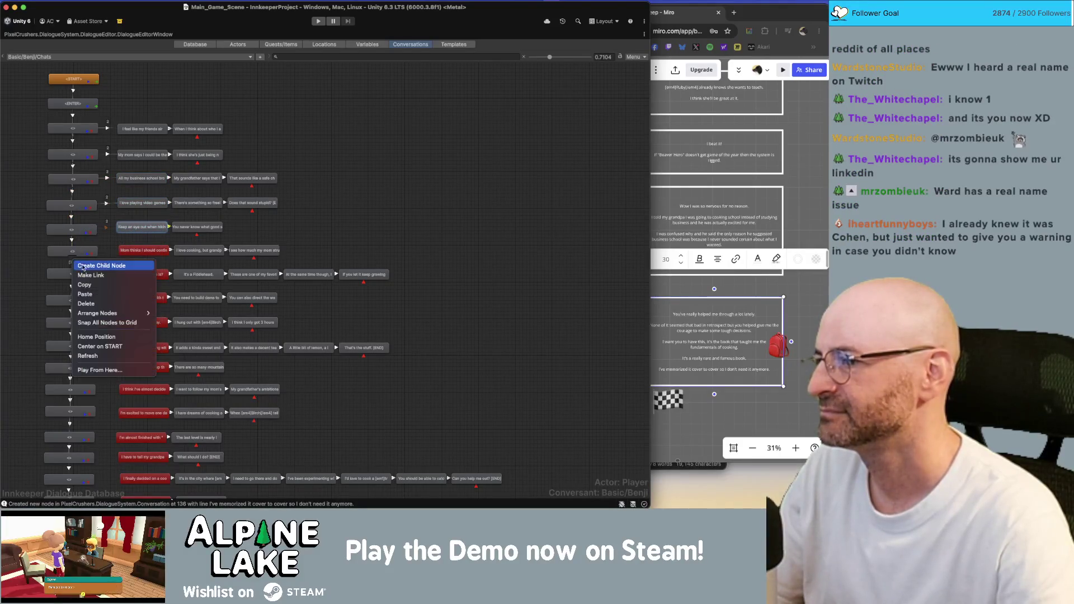
left_click(87, 268)
right_click(87, 270)
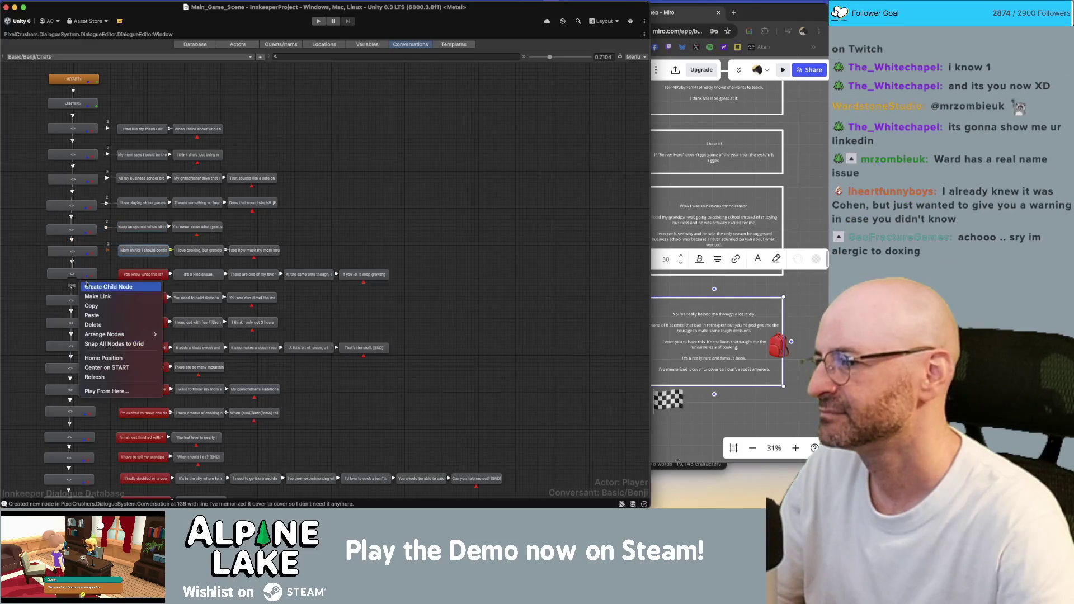
left_click(83, 296)
right_click(72, 303)
left_click(84, 325)
Link grey nodes to 'I'm really tired today.', tried-cooking, can't-wait-to-hike and almost-decided replies.
scroll(92, 267, "down", 2)
right_click(78, 270)
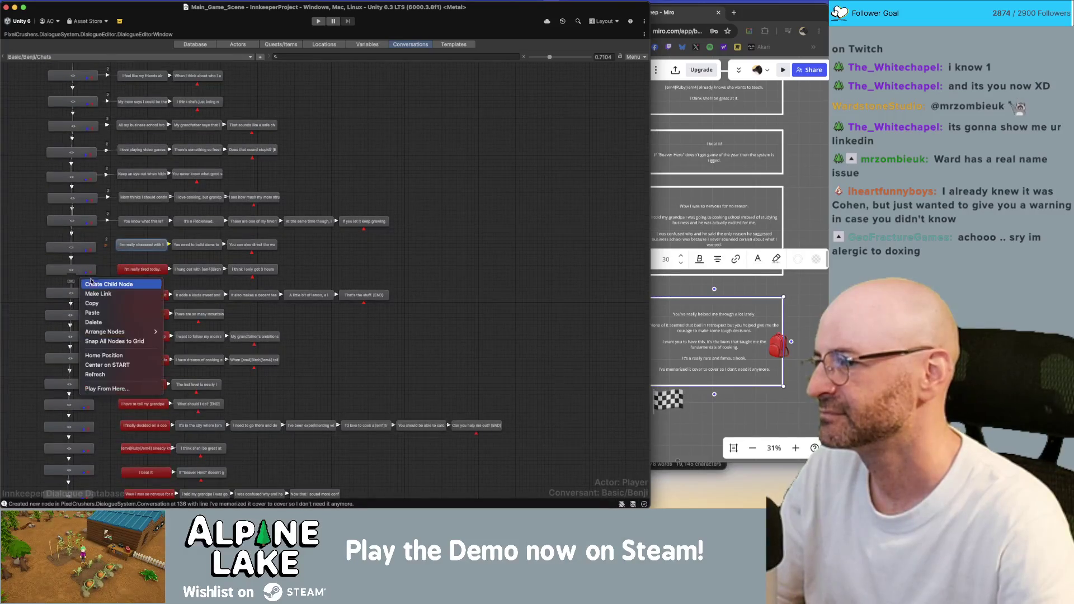
left_click(83, 290)
right_click(77, 295)
left_click(84, 317)
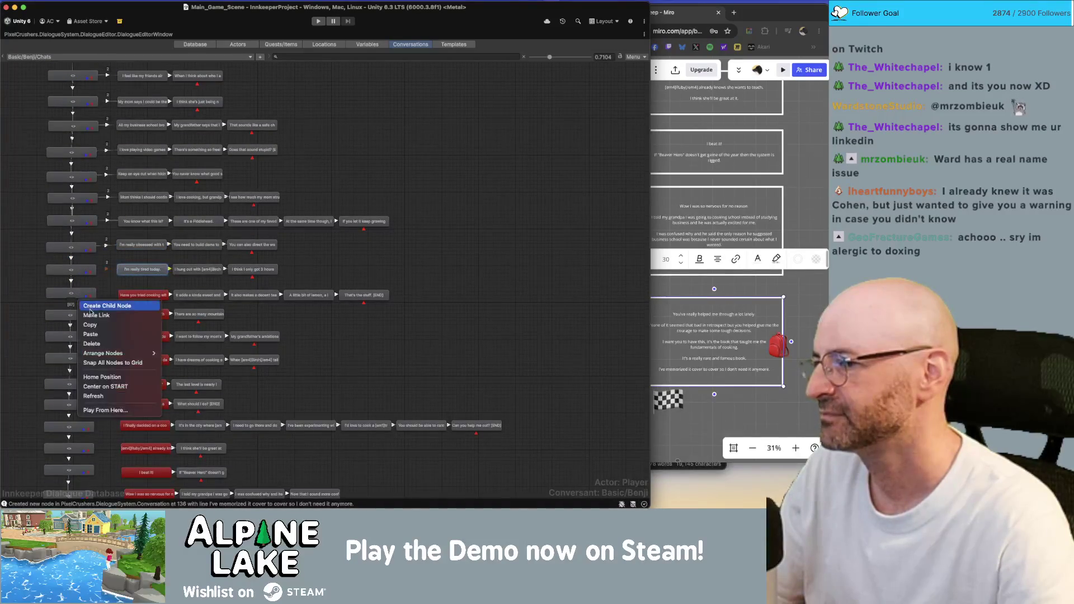
left_click(137, 296)
right_click(74, 316)
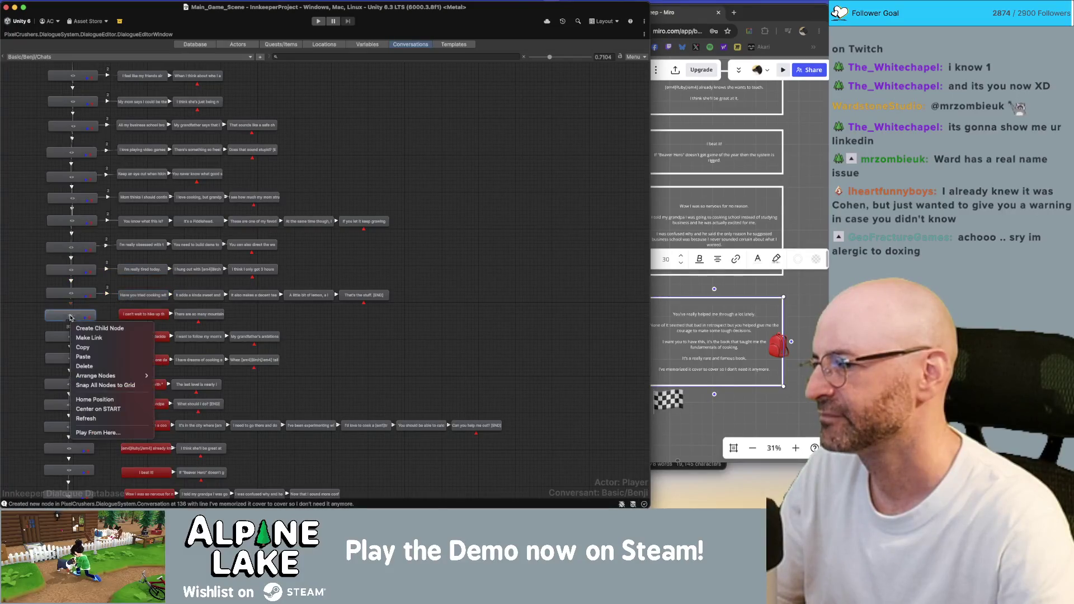
left_click(83, 337)
right_click(81, 333)
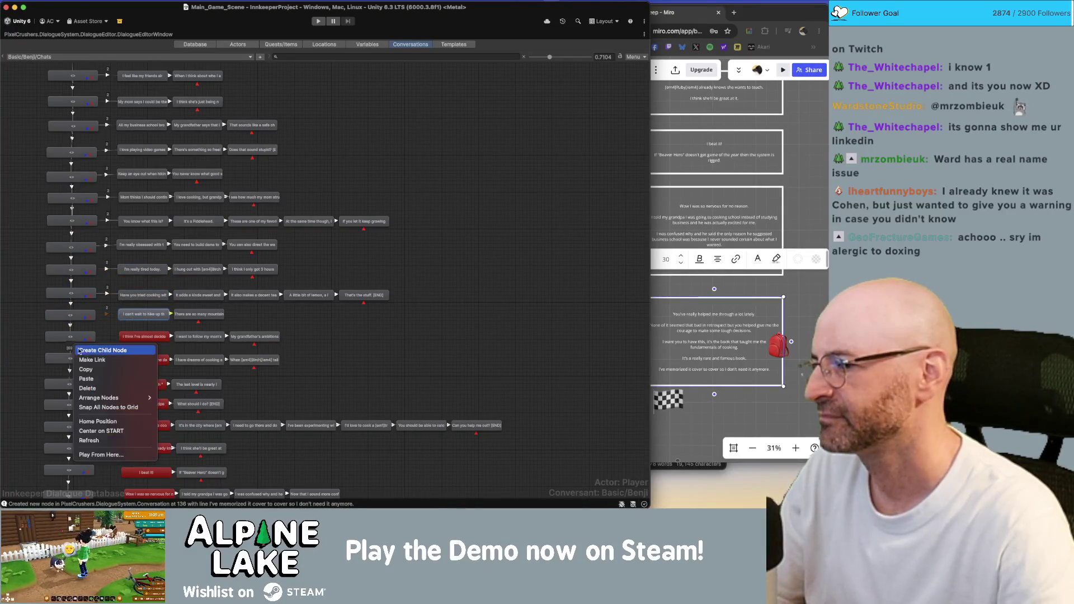
left_click(85, 355)
left_click(142, 337)
Link the next two grey nodes to the excited-to-move and almost-finished replies.
scroll(107, 330, "down", 1)
scroll(108, 331, "down", 1)
right_click(75, 316)
left_click(84, 337)
left_click(143, 317)
right_click(72, 340)
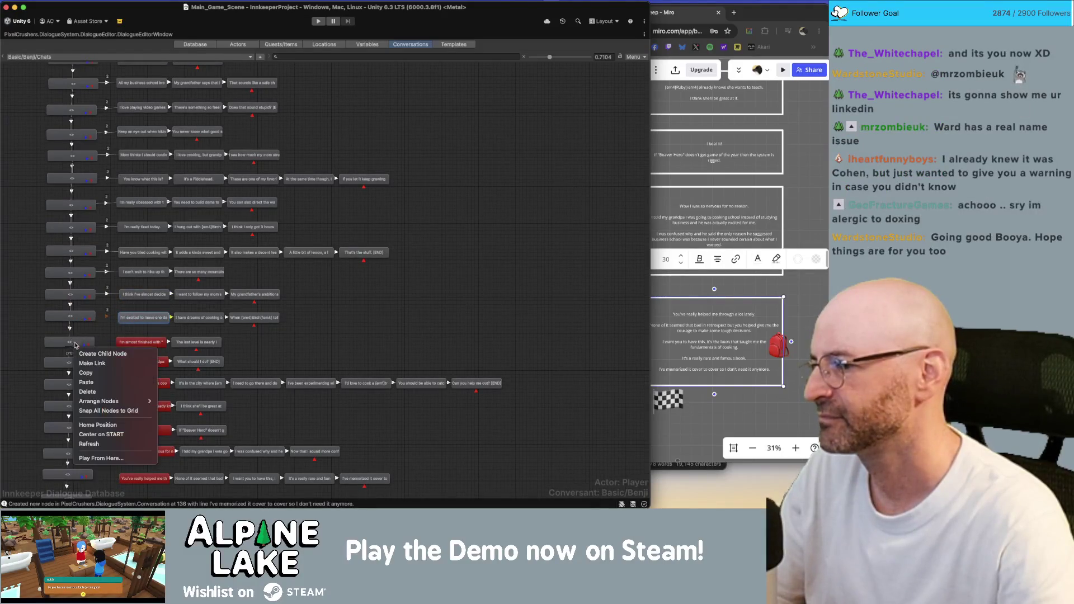
left_click(84, 351)
left_click(128, 343)
Link grey nodes to the telling-grandpa, deciding-on-cooking and Ruby replies.
scroll(115, 316, "down", 1)
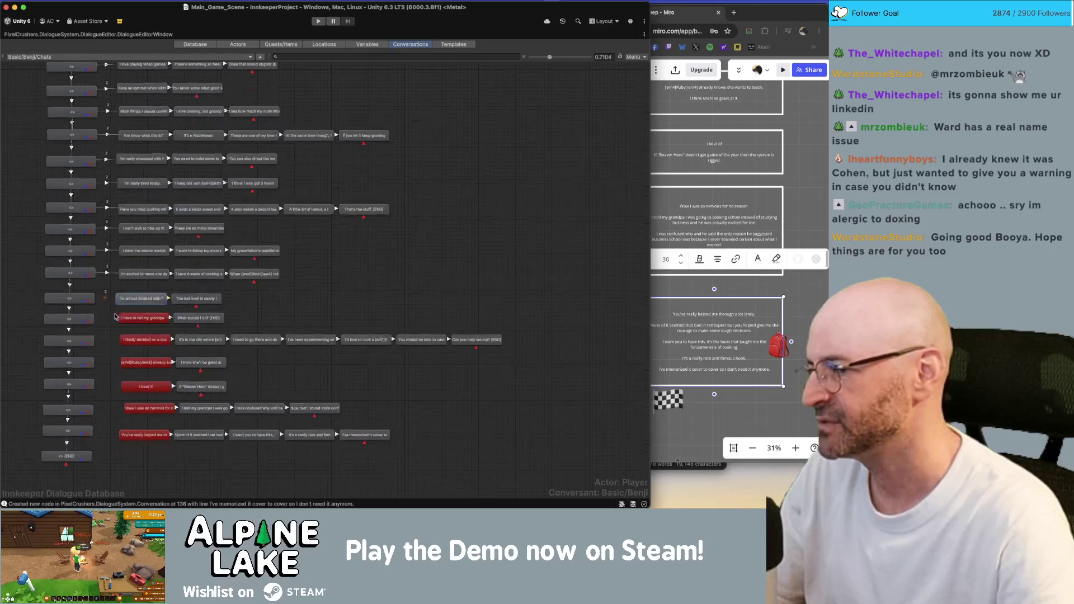
right_click(72, 320)
left_click(84, 330)
left_click(143, 318)
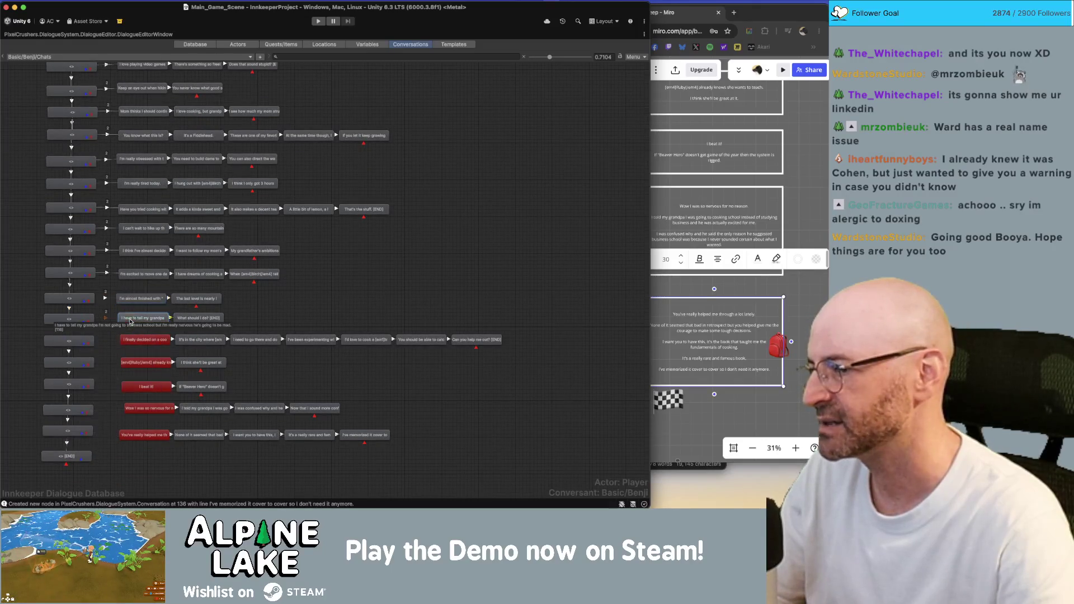
right_click(71, 343)
left_click(84, 351)
left_click(144, 340)
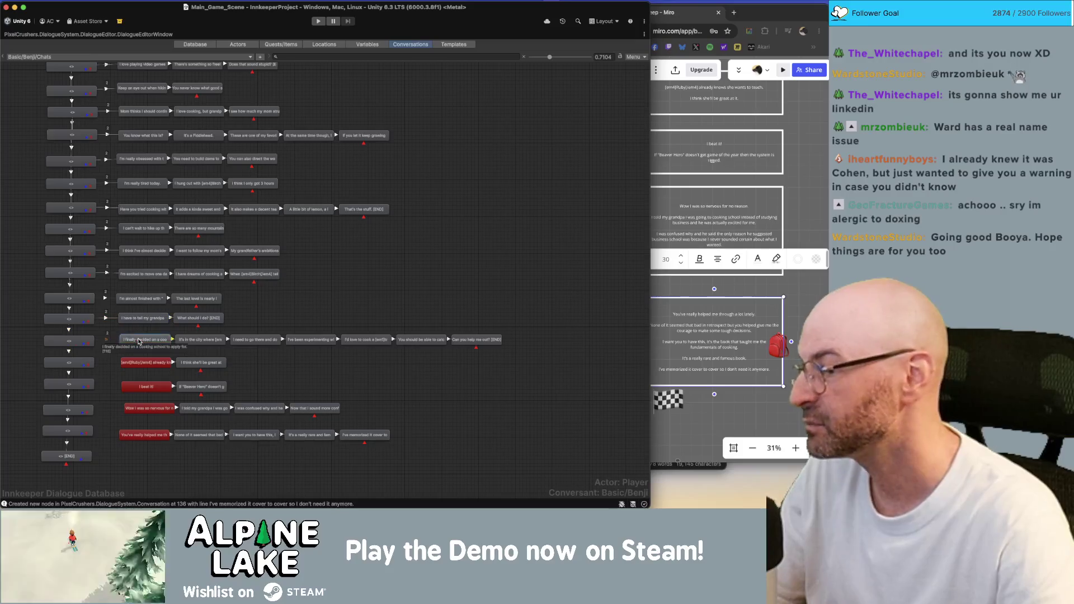
right_click(83, 362)
left_click(92, 378)
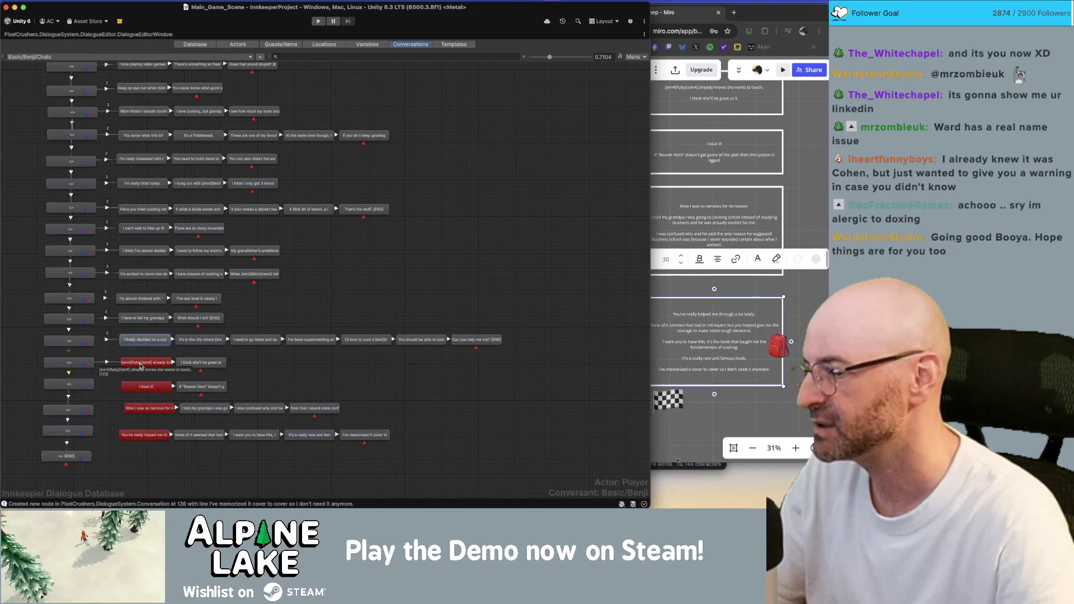
left_click(146, 362)
Link the last grey nodes to the 'I beat it!', being-nervous and being-helped replies.
right_click(84, 384)
left_click(94, 401)
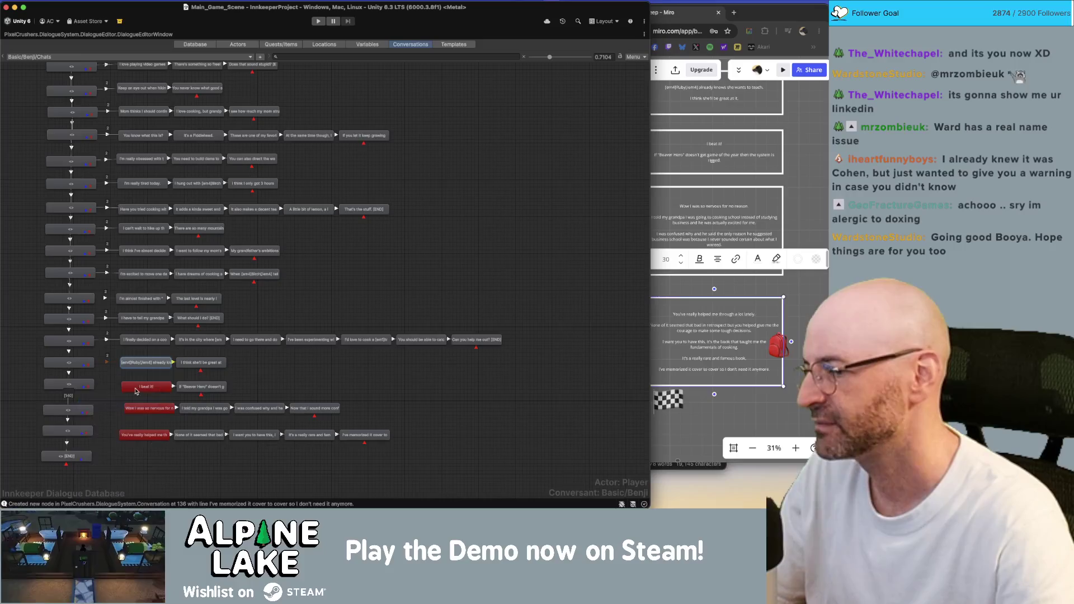
left_click(145, 387)
right_click(74, 410)
left_click(83, 425)
left_click(148, 408)
right_click(73, 436)
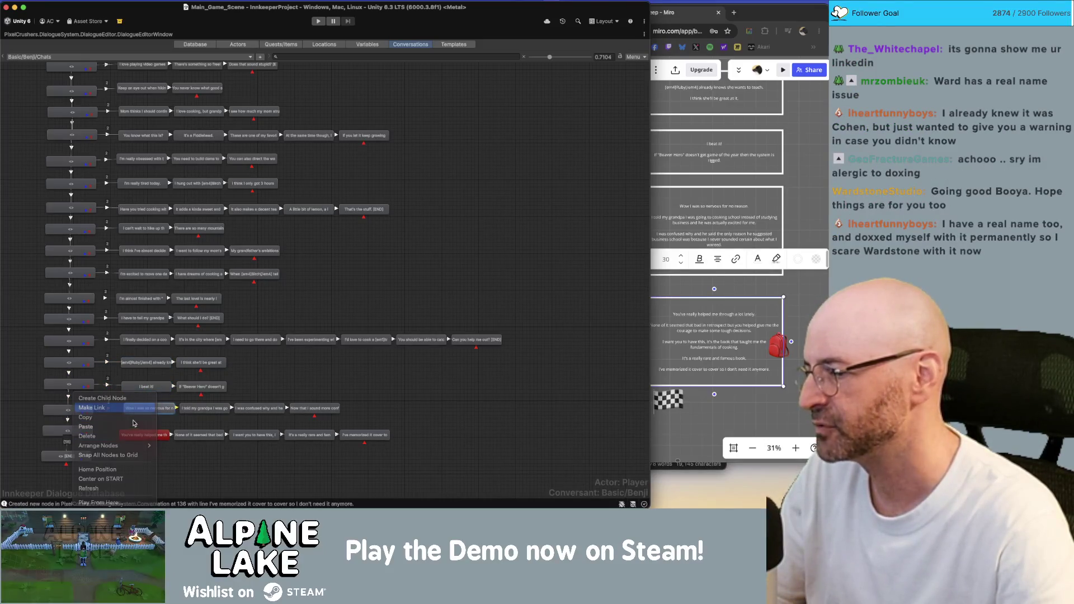
left_click(84, 412)
left_click(144, 434)
scroll(155, 283, "up", 5)
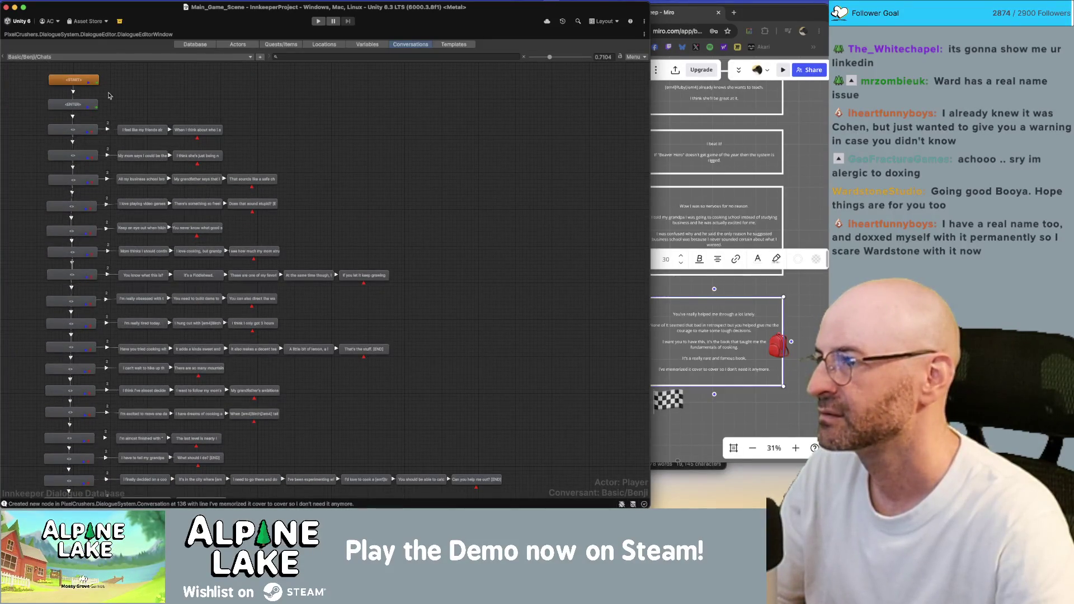
Restore the Dialogue Editor and set the first link under ENTER to Below Normal priority.
double_click(21, 34)
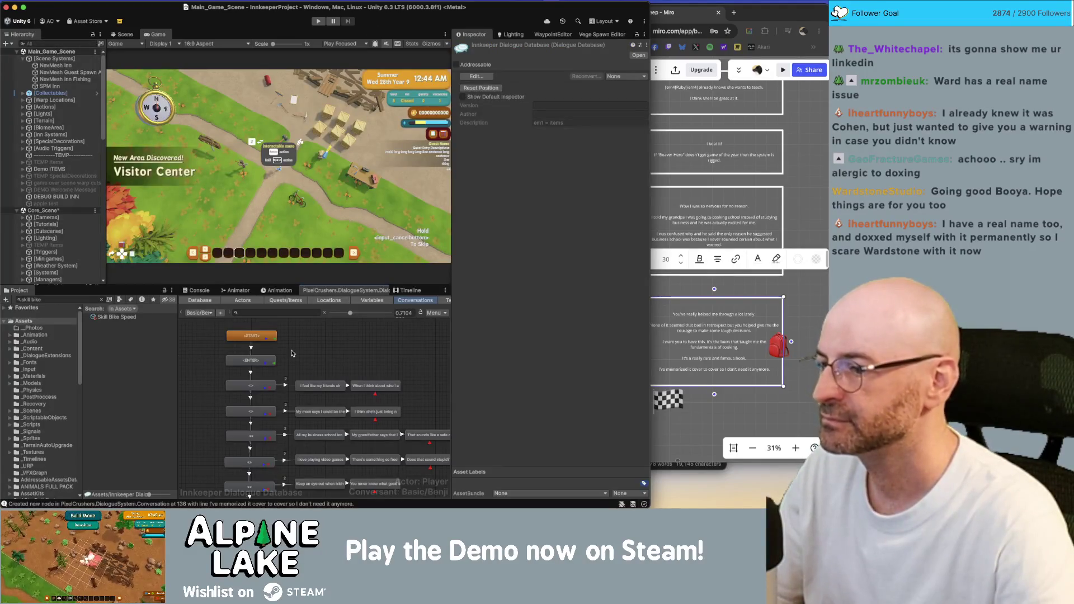
left_click(296, 381)
left_click(252, 387)
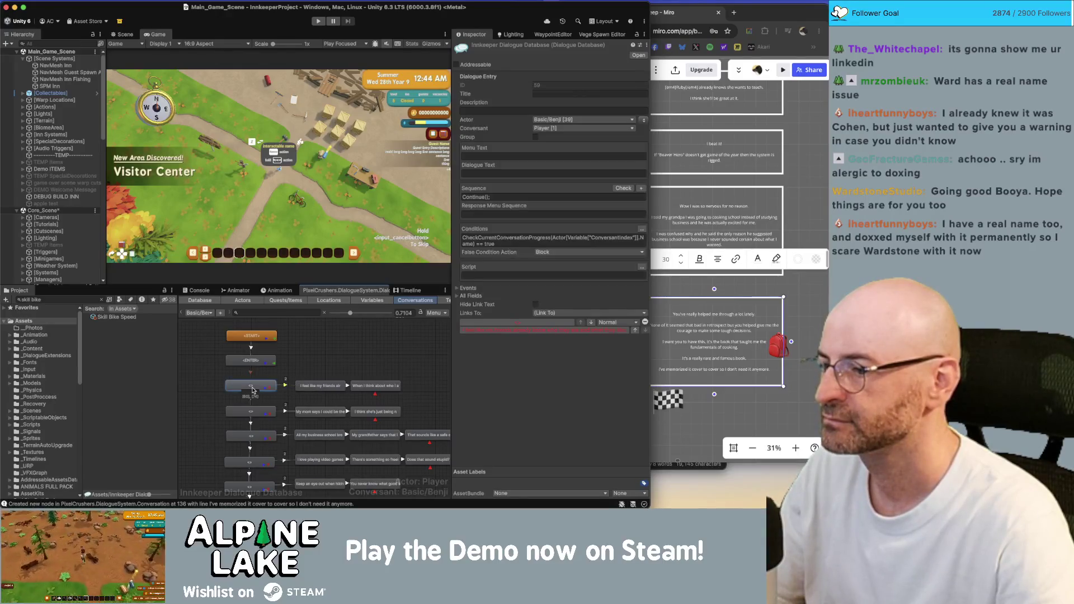
left_click(292, 386)
left_click(542, 84)
left_click(551, 105)
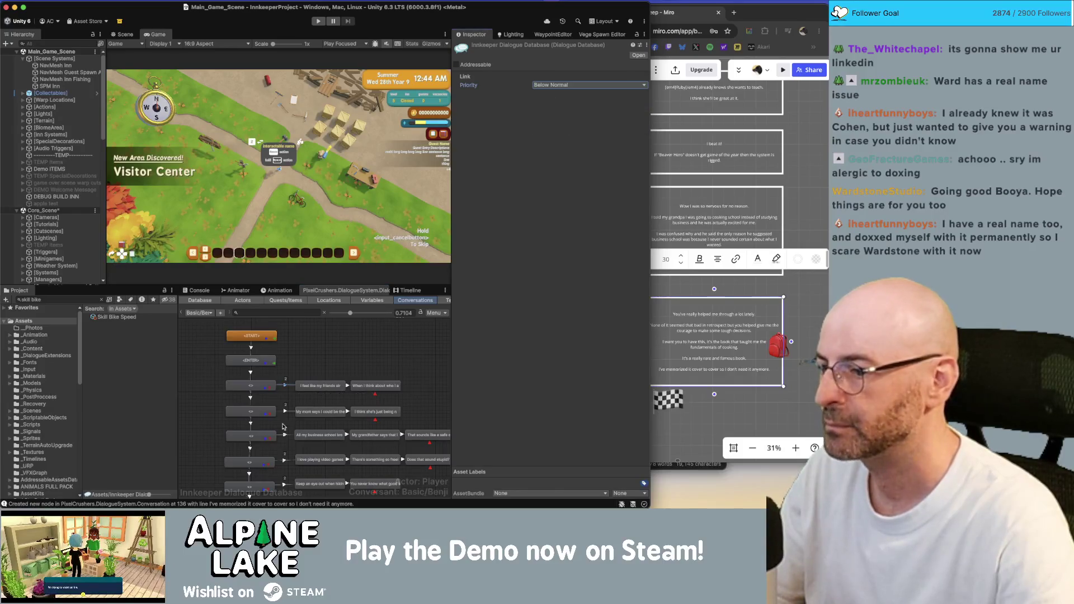
Set the second and third links down to Below Normal priority.
left_click(285, 412)
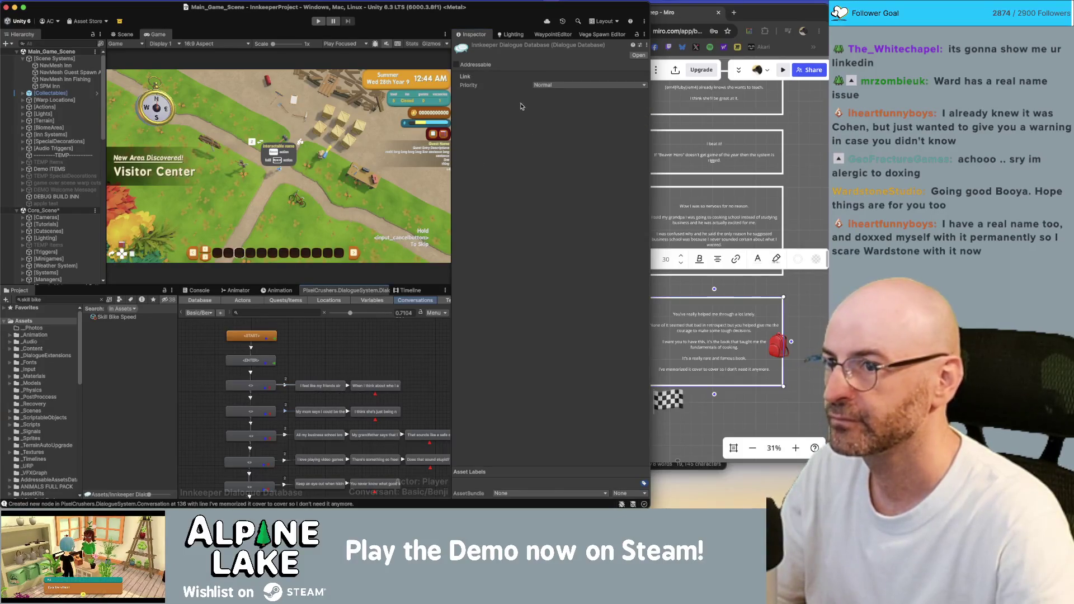
left_click(536, 87)
left_click(539, 106)
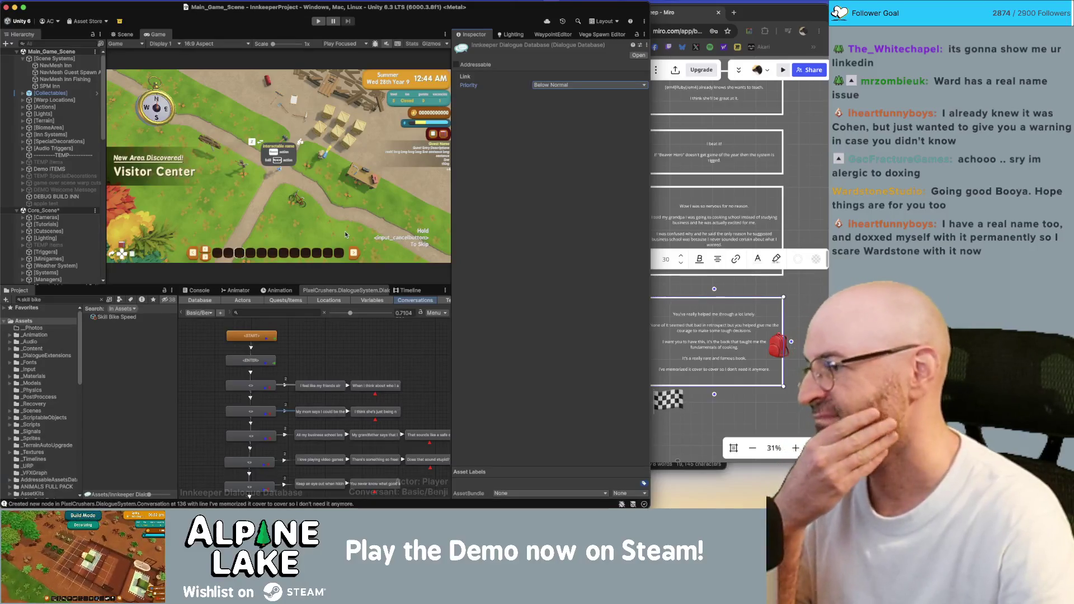
scroll(331, 360, "down", 1)
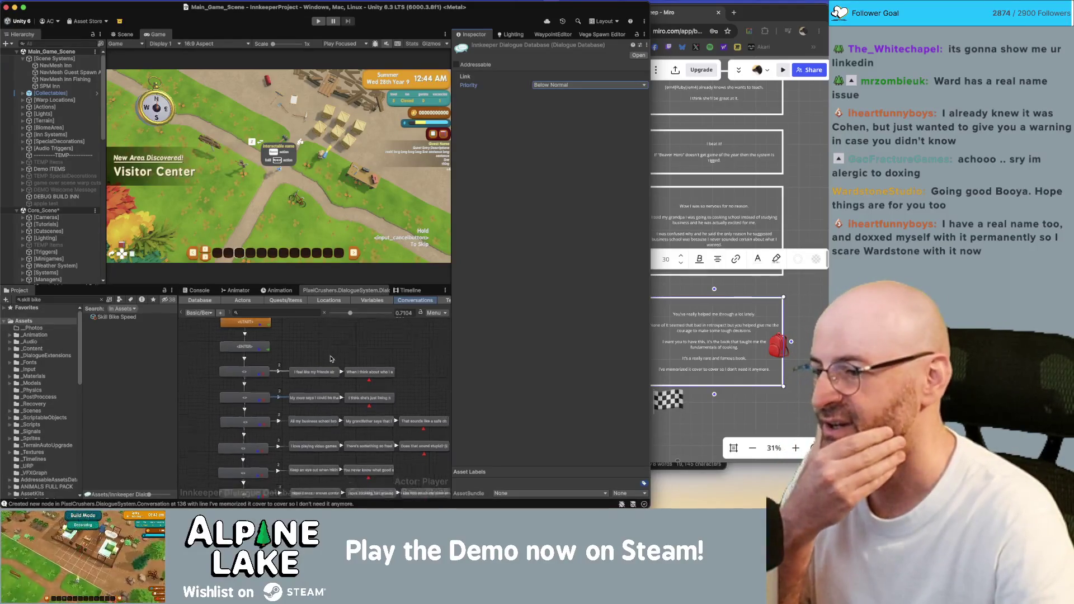
scroll(331, 360, "down", 1)
left_click(278, 399)
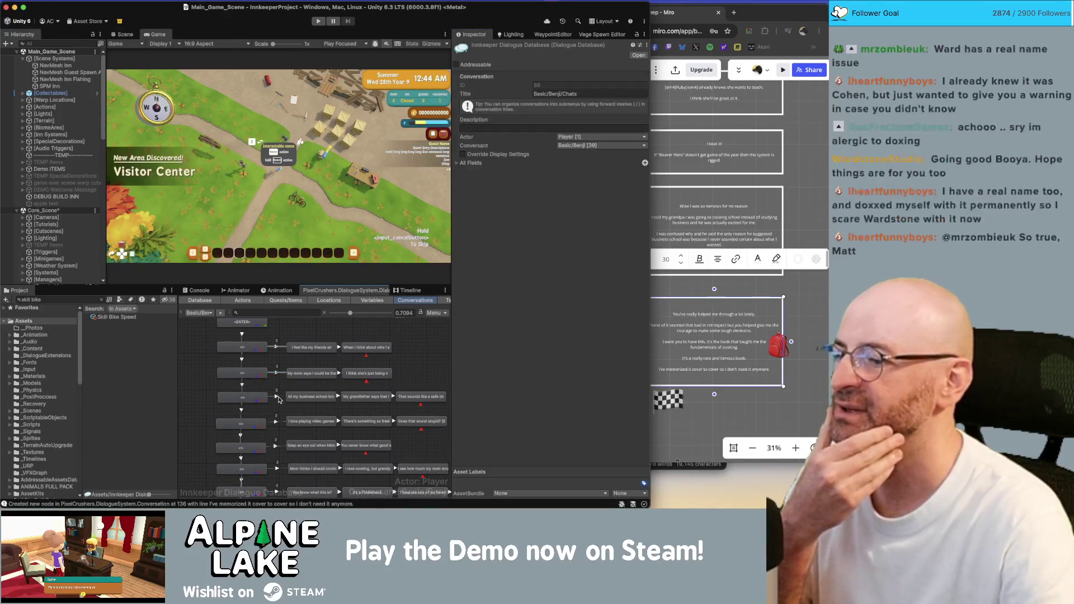
left_click(278, 398)
left_click(556, 86)
left_click(551, 99)
Set the fourth and fifth links down to Below Normal priority.
left_click(275, 423)
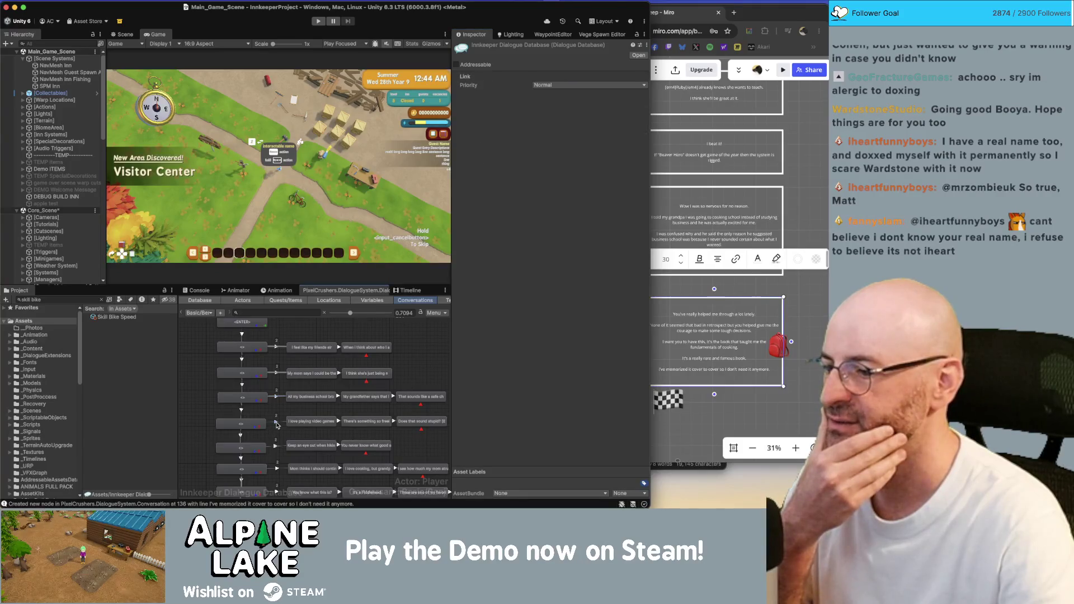
left_click(559, 86)
left_click(557, 99)
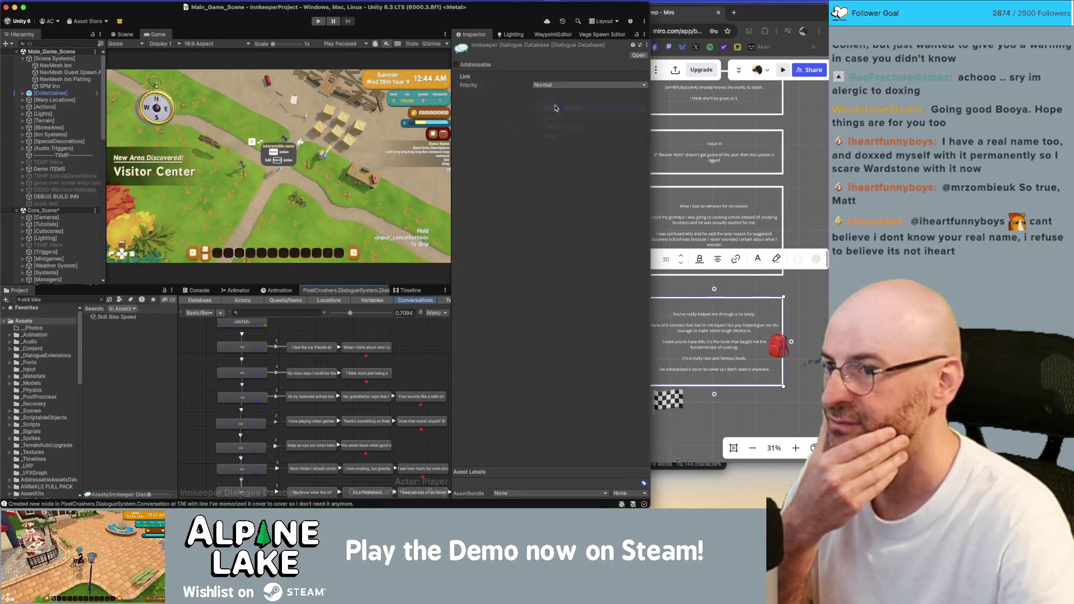
left_click(277, 445)
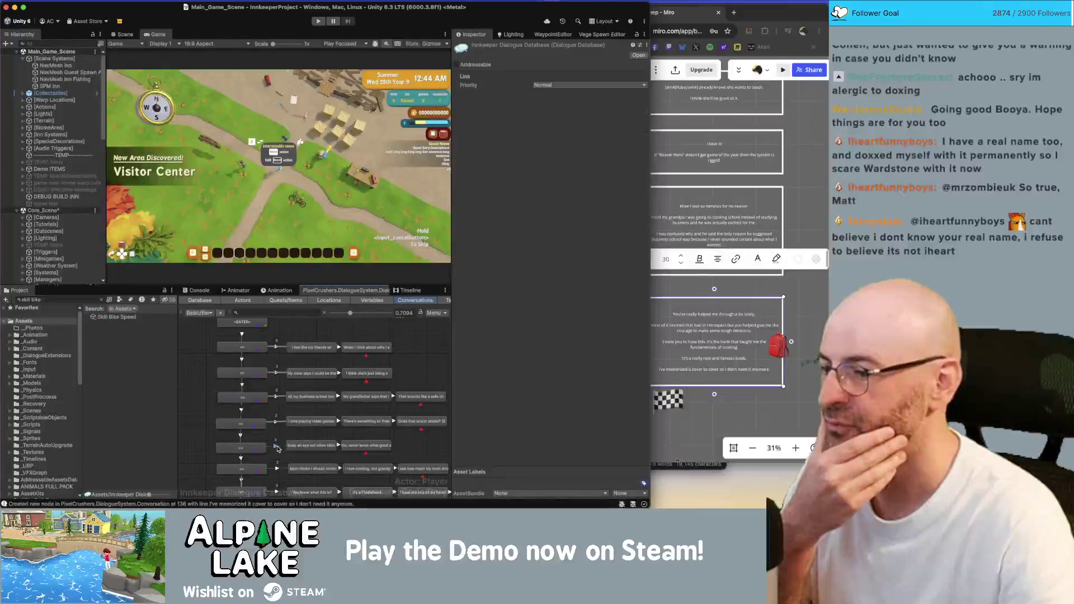
left_click(550, 87)
left_click(551, 99)
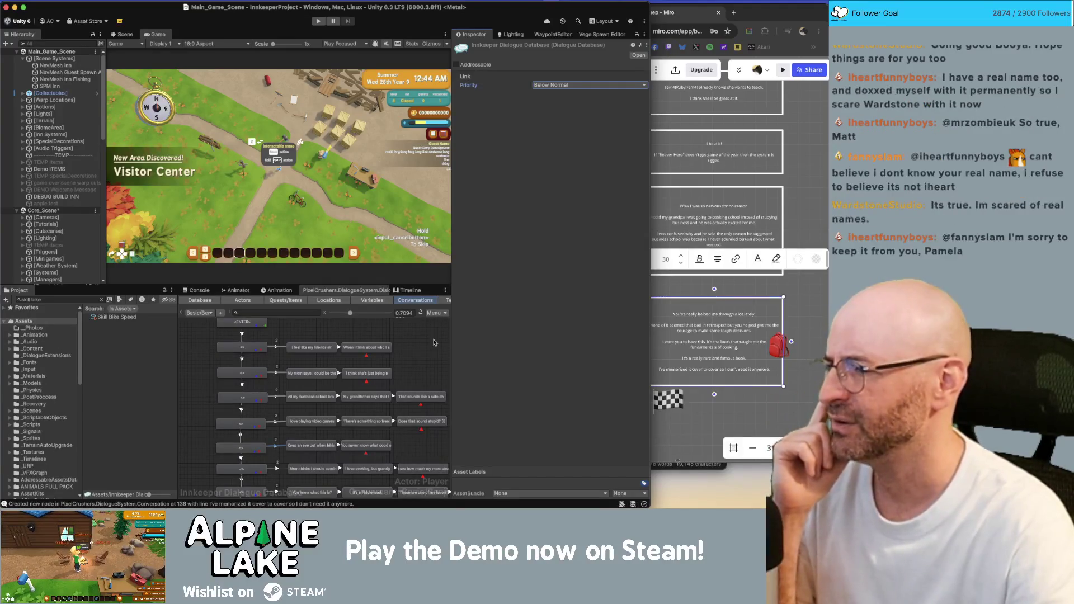
Check a lower link's priority options, leaving it unchanged.
scroll(386, 358, "down", 3)
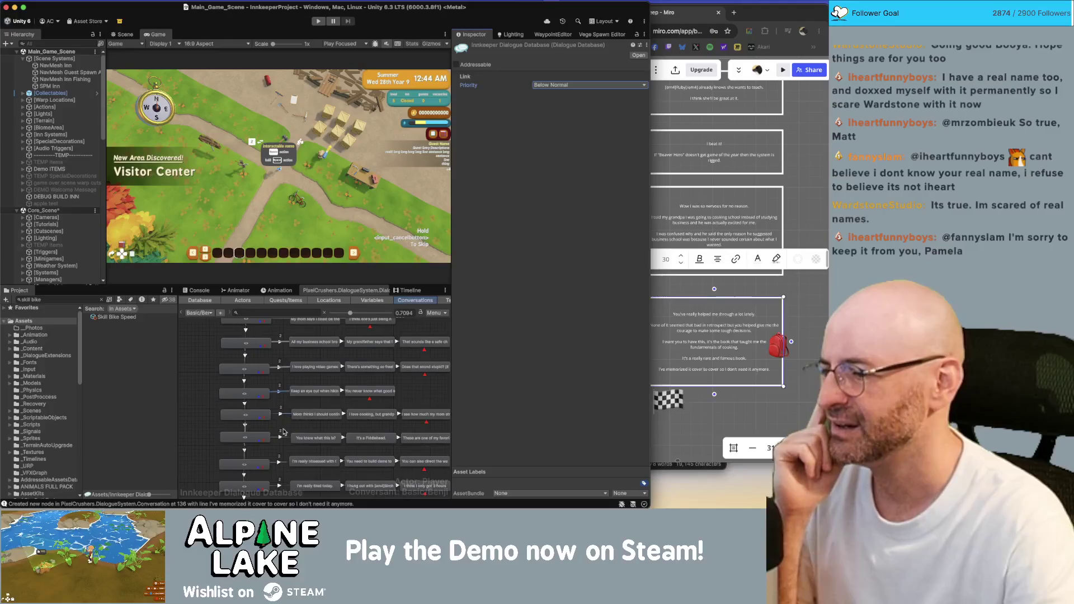
left_click(282, 415)
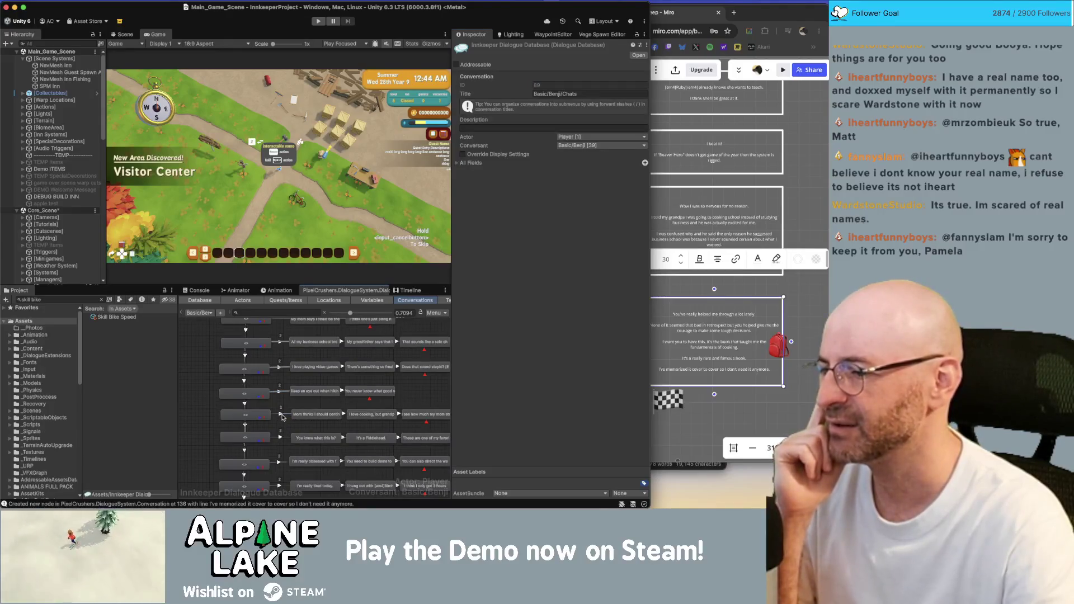
left_click(281, 415)
left_click(585, 87)
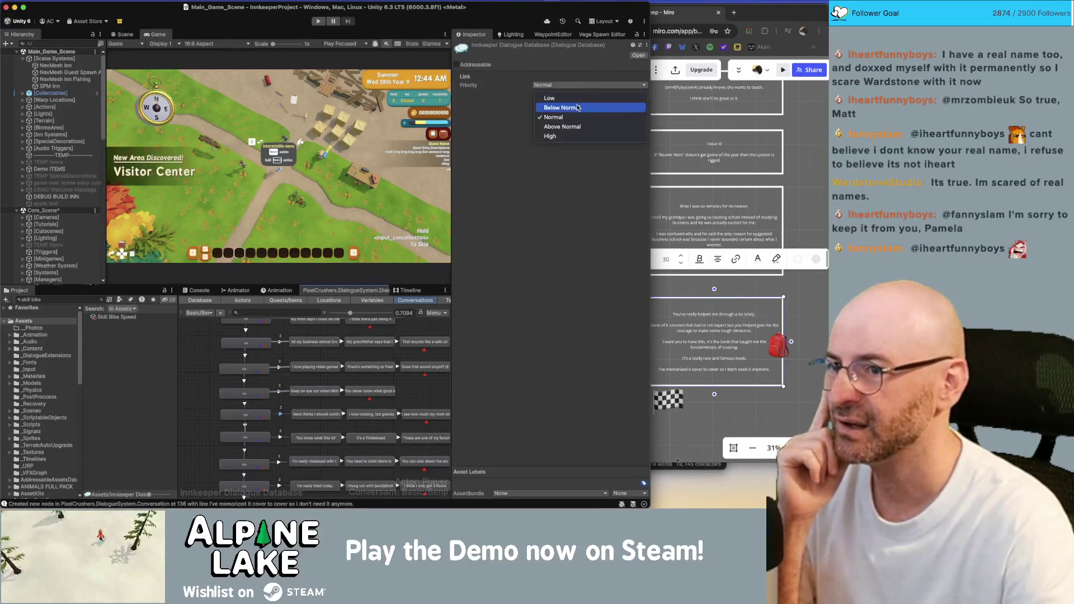
left_click(554, 106)
left_click(282, 439)
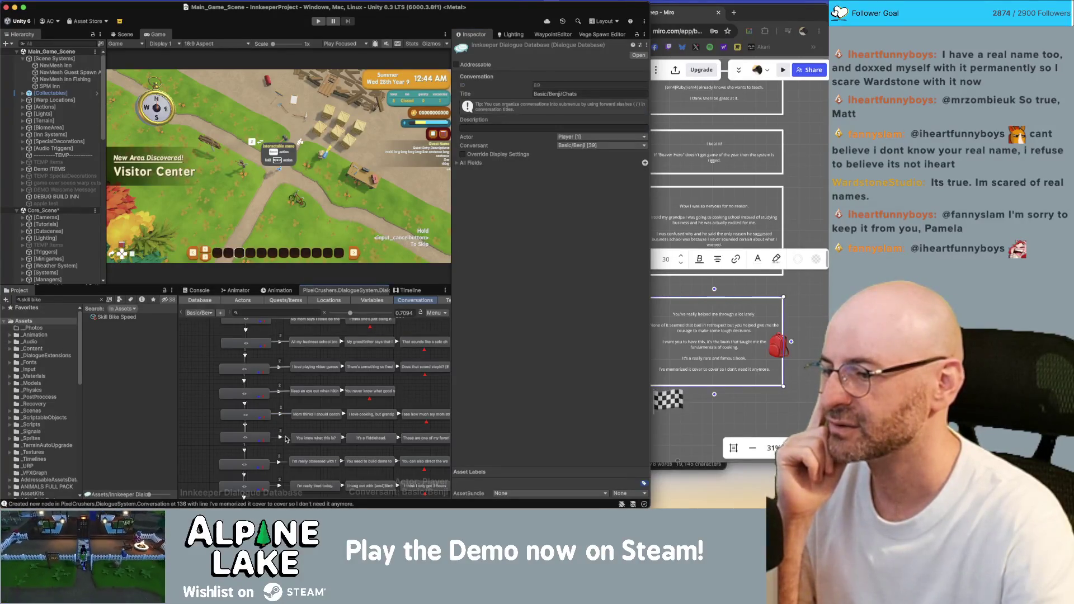
scroll(279, 438, "up", 5)
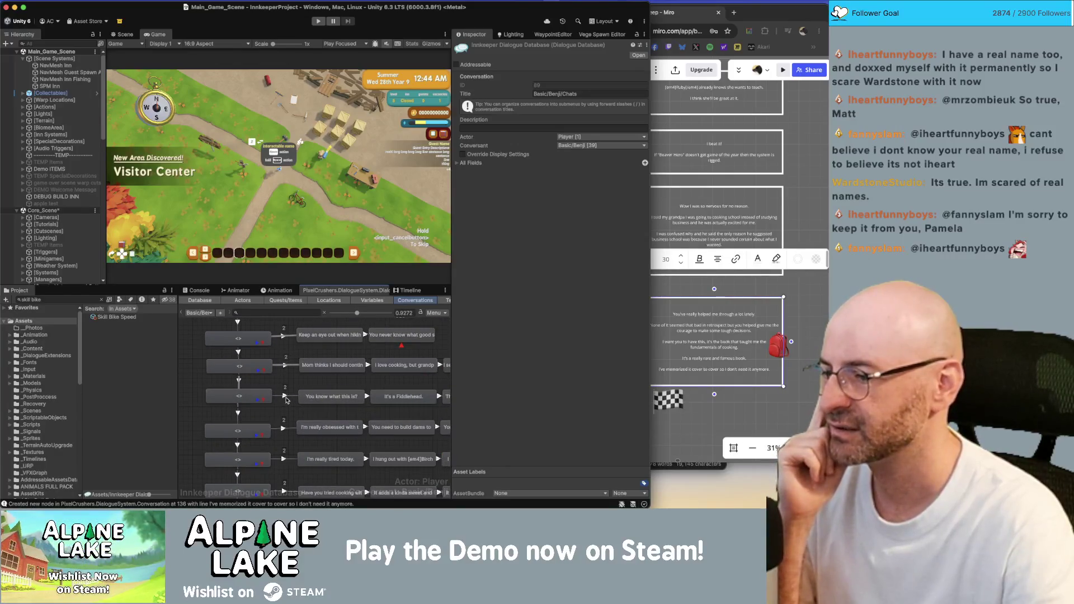
Set the link from the It's a Fiddlehead row and the next one to Below Normal.
left_click(292, 397)
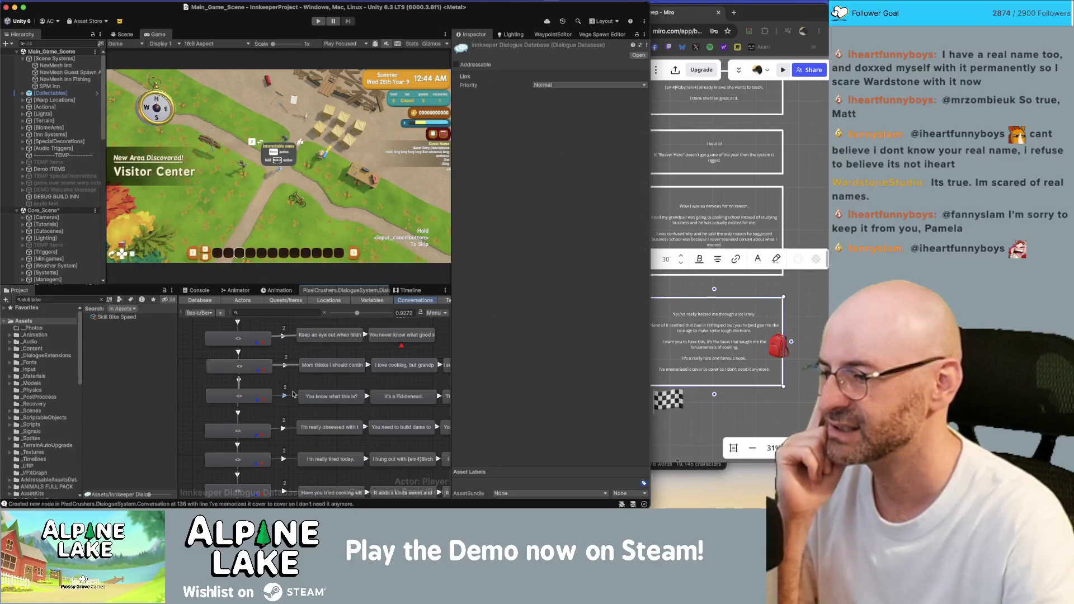
left_click(557, 85)
left_click(555, 112)
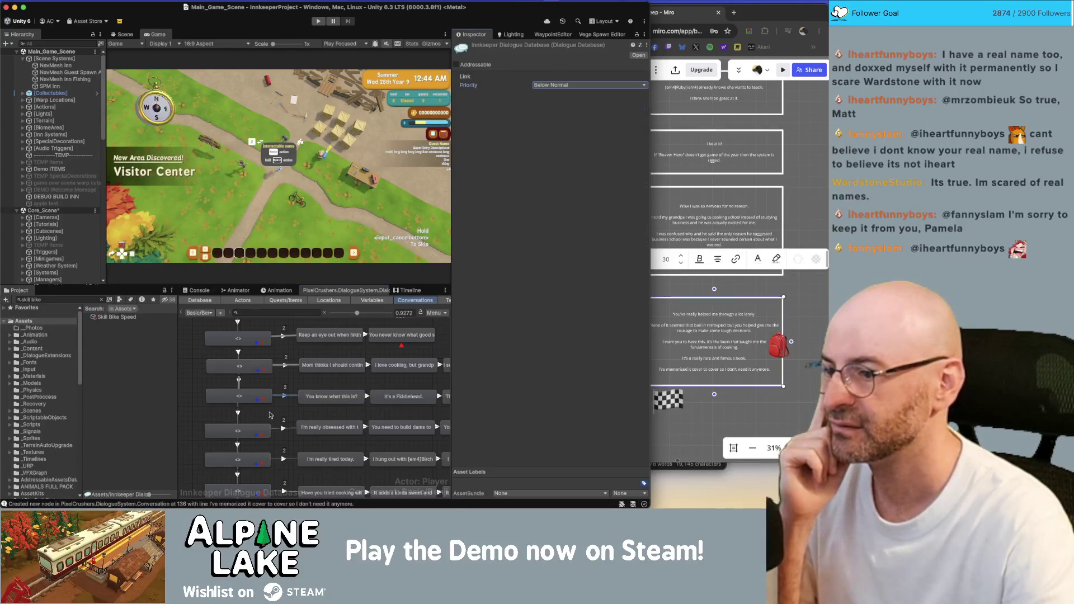
left_click(292, 429)
left_click(550, 86)
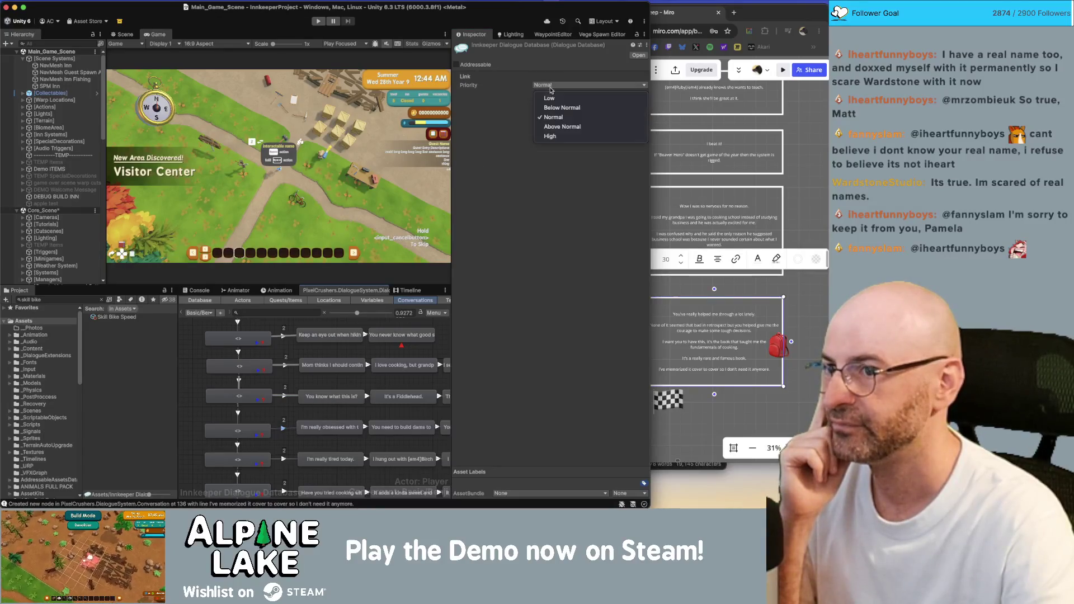
left_click(555, 112)
left_click(292, 458)
left_click(555, 85)
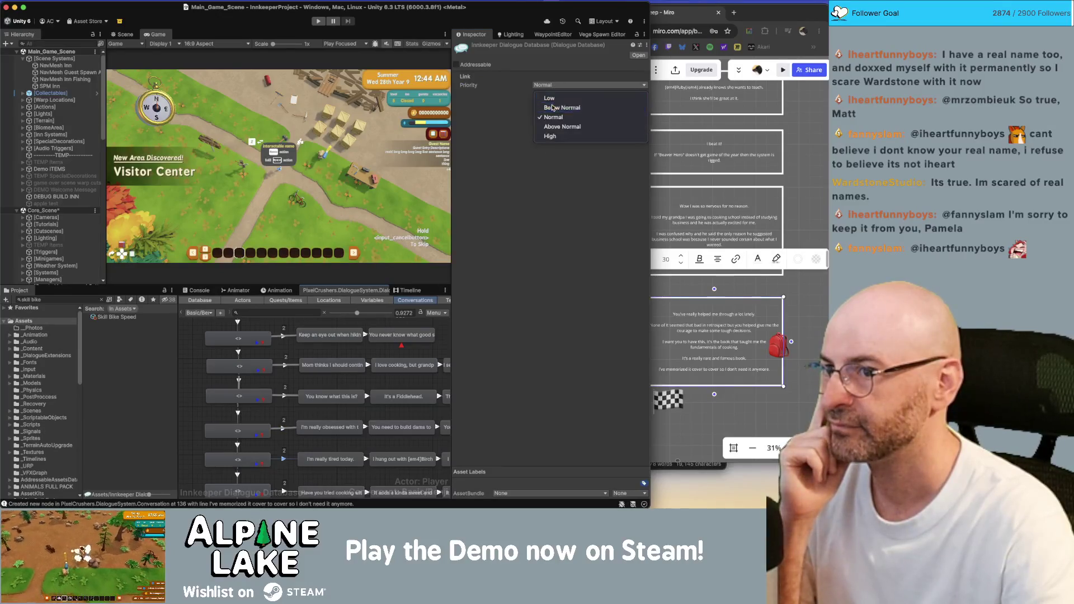
left_click(553, 107)
Set the next four links further down to Below Normal priority.
scroll(293, 391, "down", 5)
left_click(292, 369)
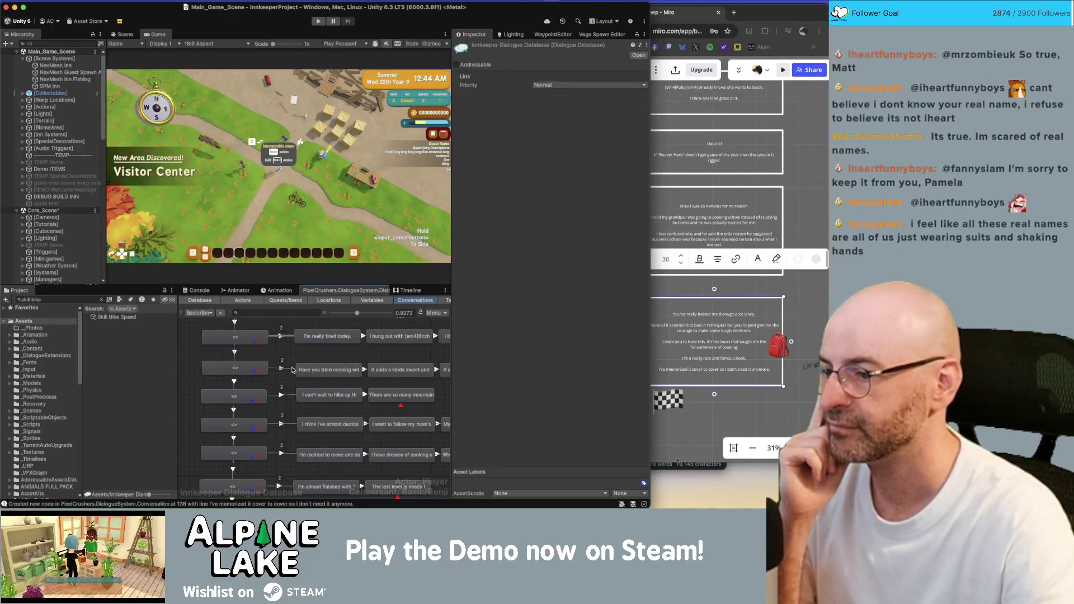
left_click(565, 85)
left_click(559, 107)
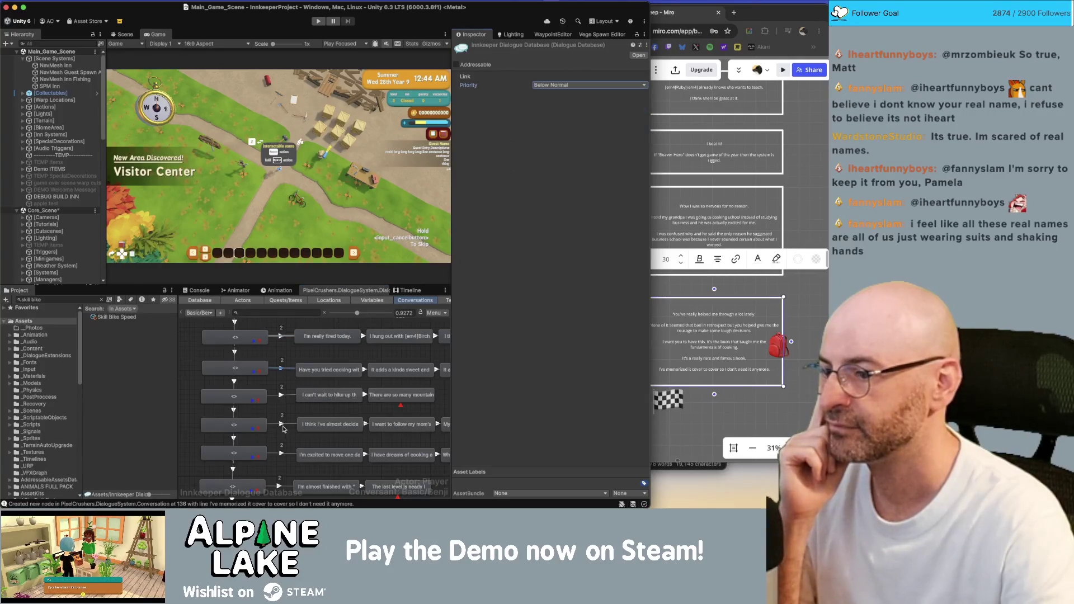
left_click(290, 396)
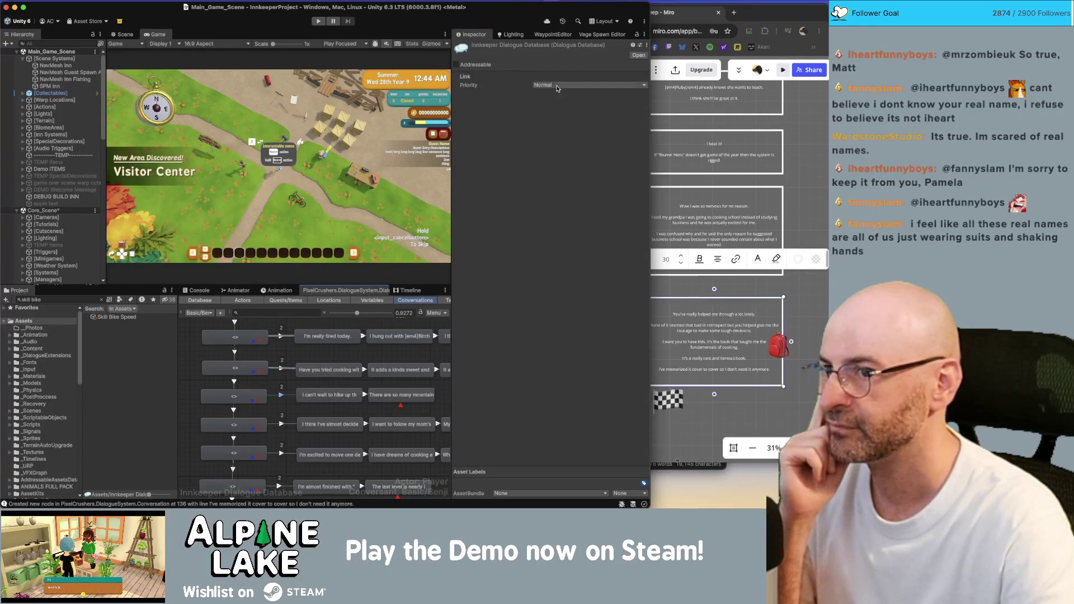
left_click(556, 85)
left_click(560, 107)
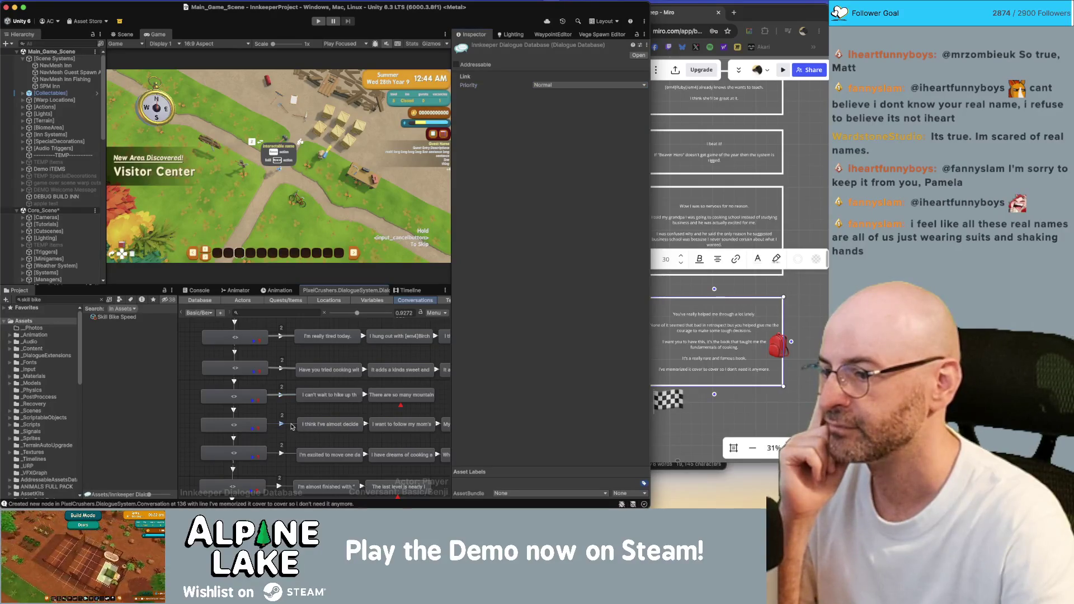
left_click(546, 85)
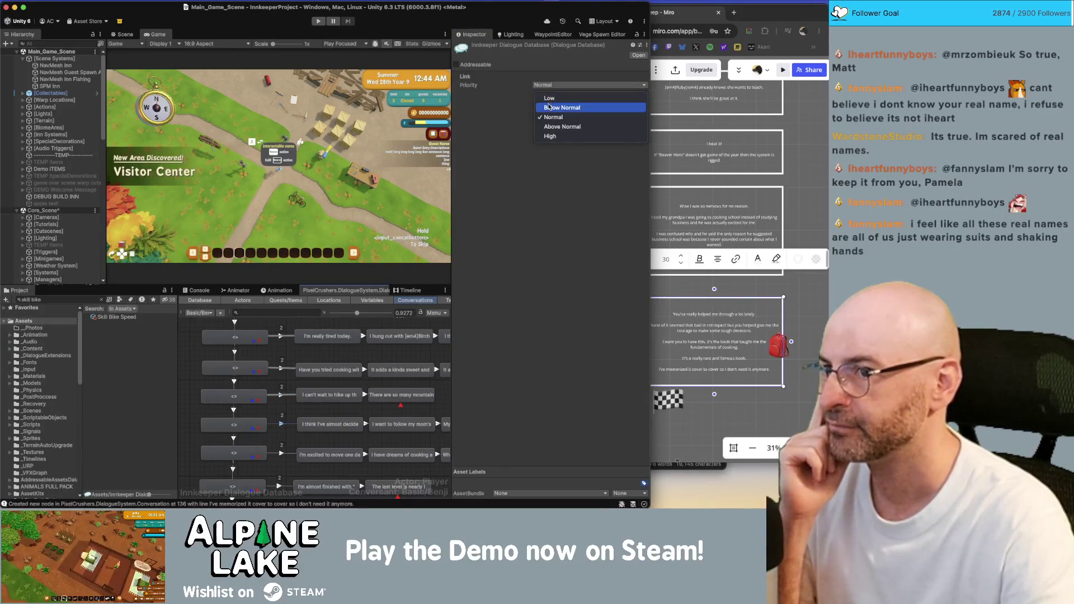
left_click(559, 107)
left_click(291, 454)
left_click(570, 85)
left_click(560, 106)
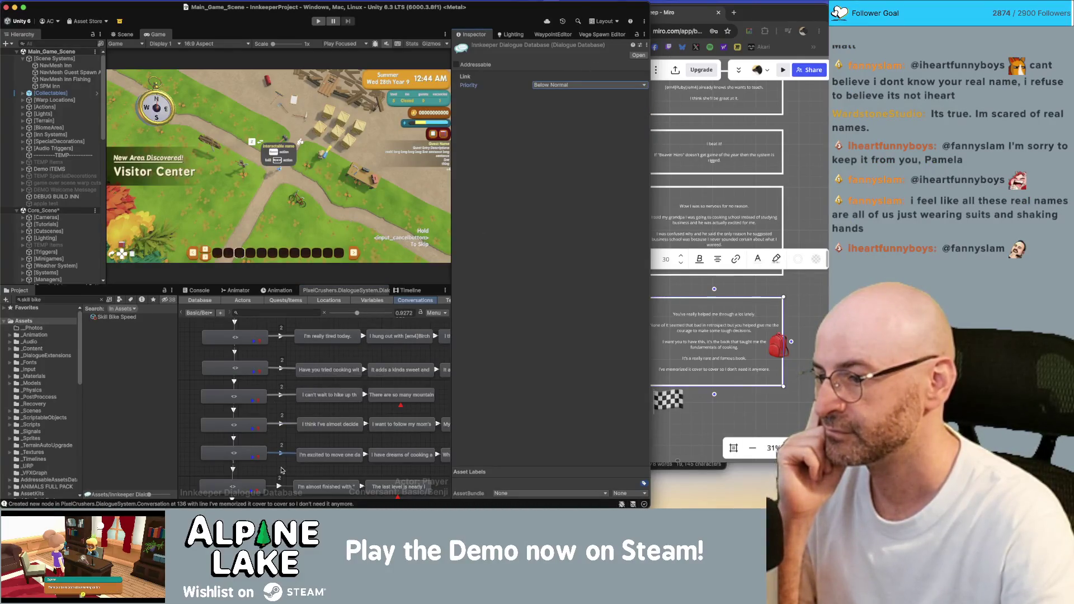
Set the next lower dialogue line's link to Below Normal, undoing and reapplying it.
left_click_drag(282, 472, 293, 372)
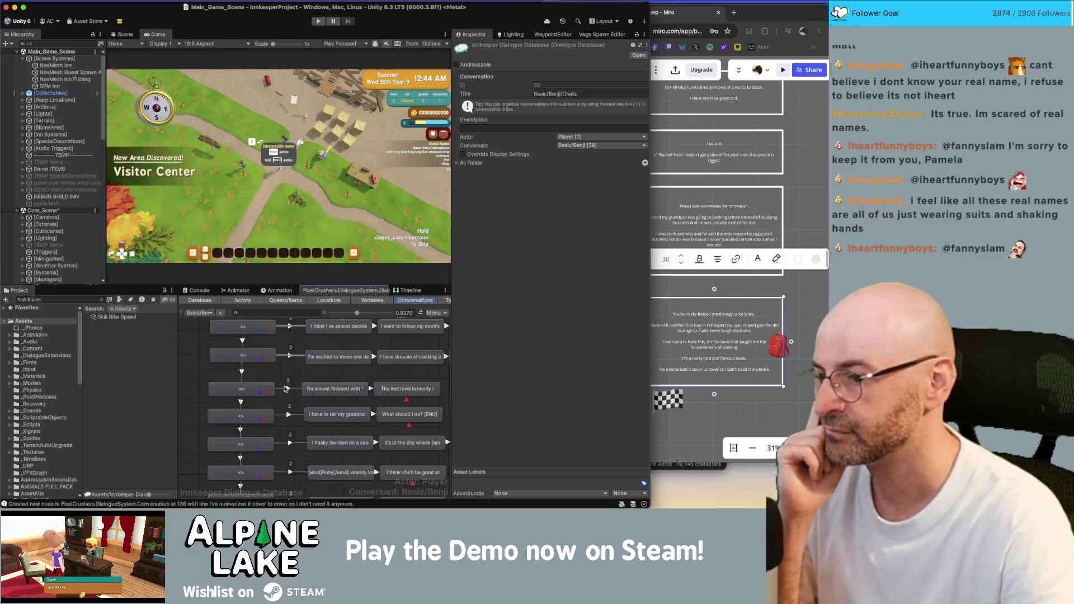
left_click(297, 389)
left_click(546, 85)
left_click(550, 104)
scroll(296, 404, "down", 1)
scroll(297, 404, "down", 1)
key("ctrl+z")
left_click(563, 87)
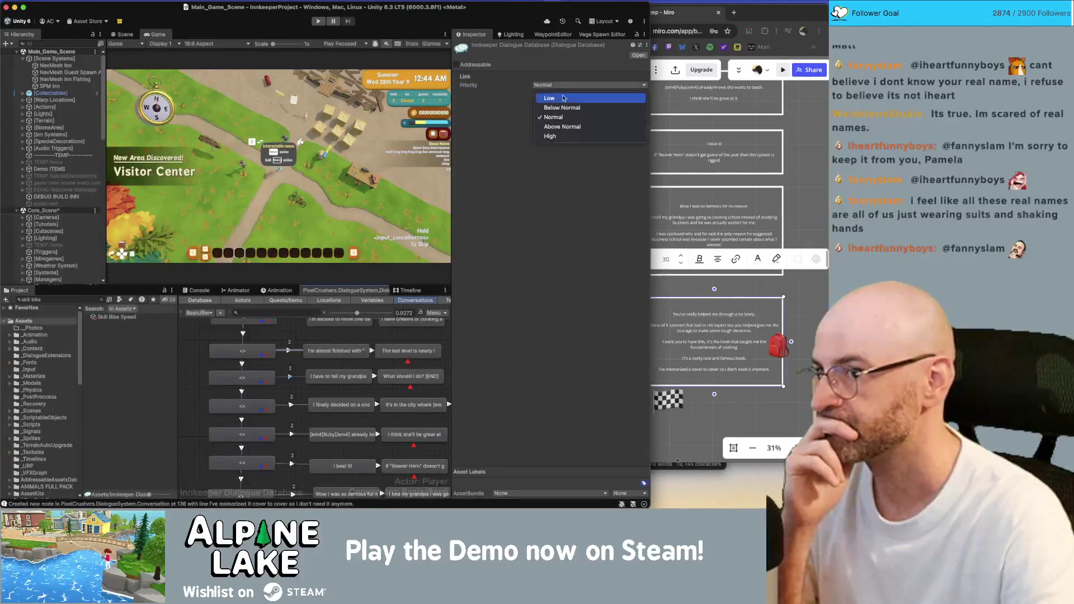
left_click(562, 108)
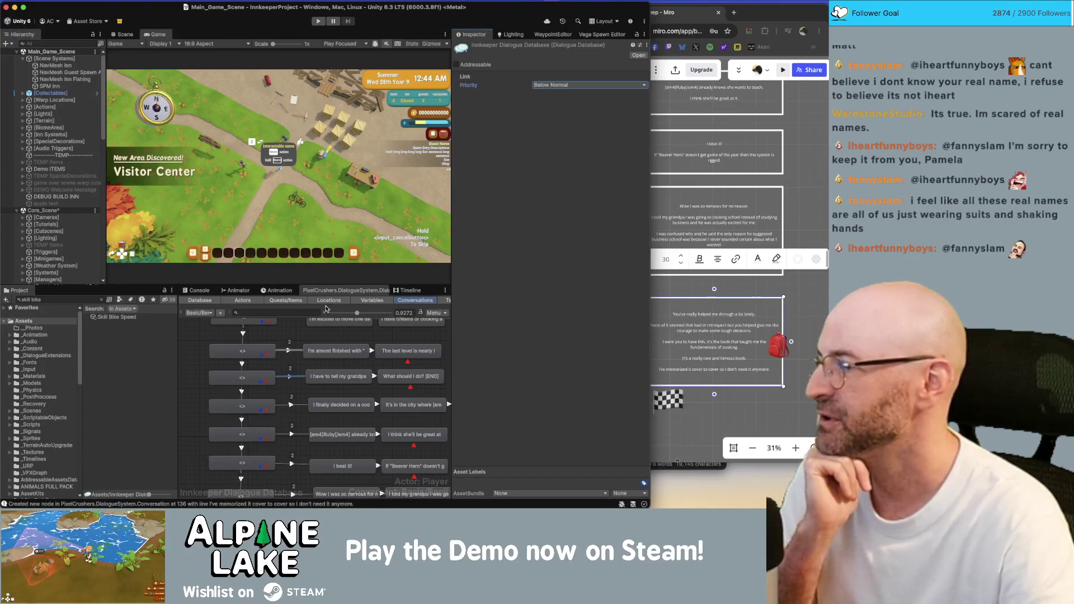
Set the links into the cooking-school decision and Ruby lines to Below Normal.
left_click(297, 405)
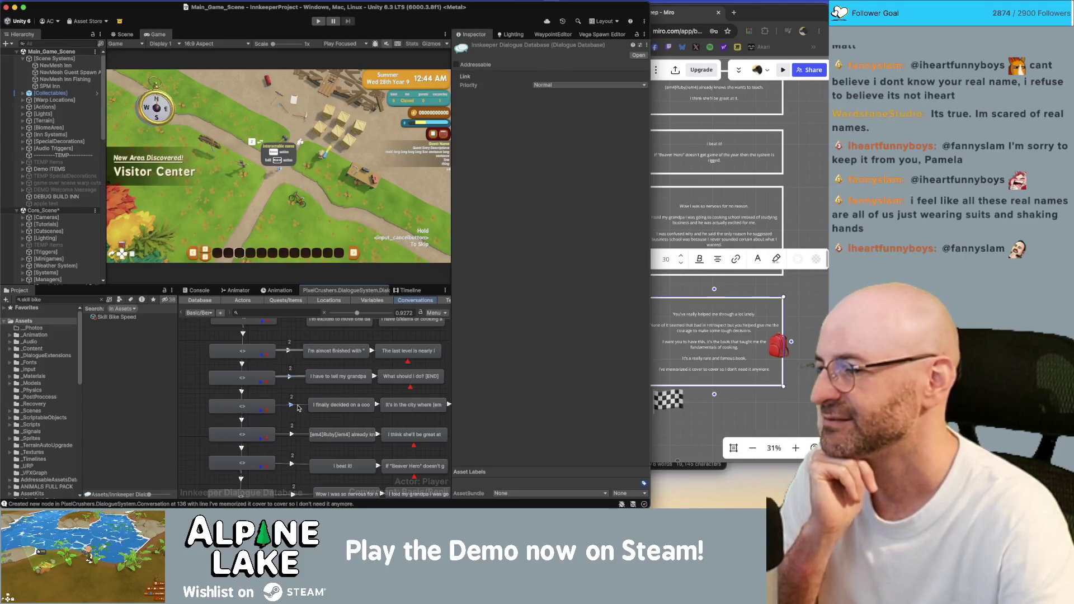
left_click(561, 86)
left_click(559, 108)
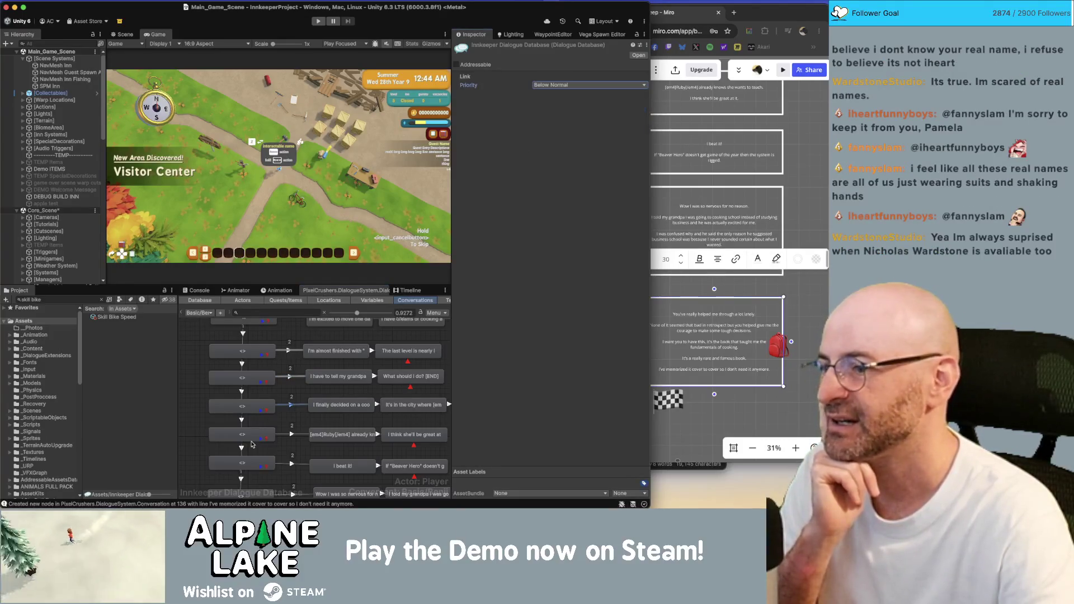
left_click(297, 436)
left_click(550, 86)
left_click(559, 107)
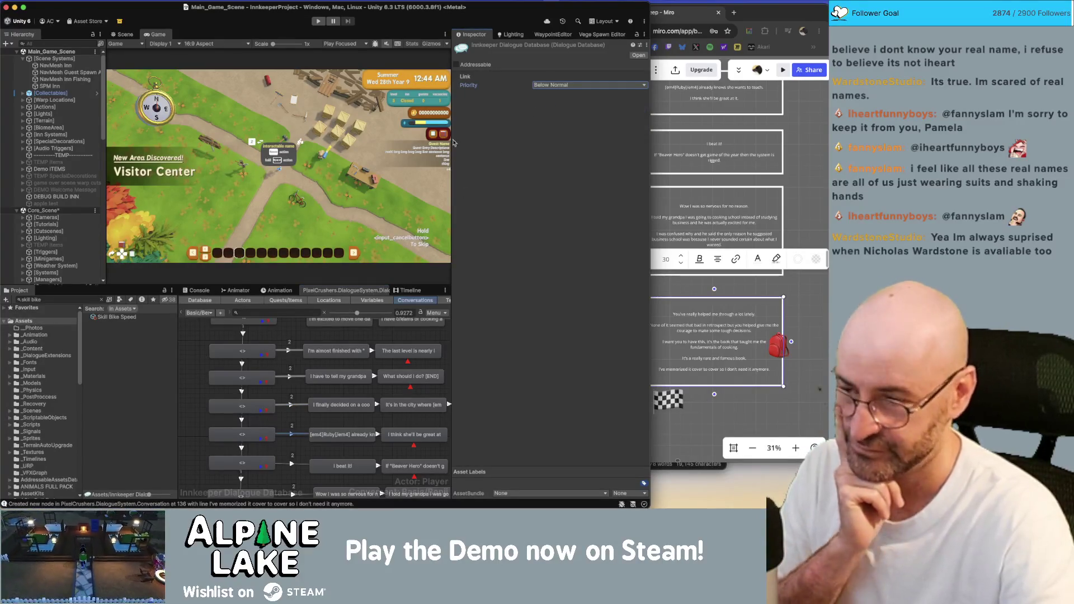
left_click(294, 445)
scroll(295, 386, "down", 3)
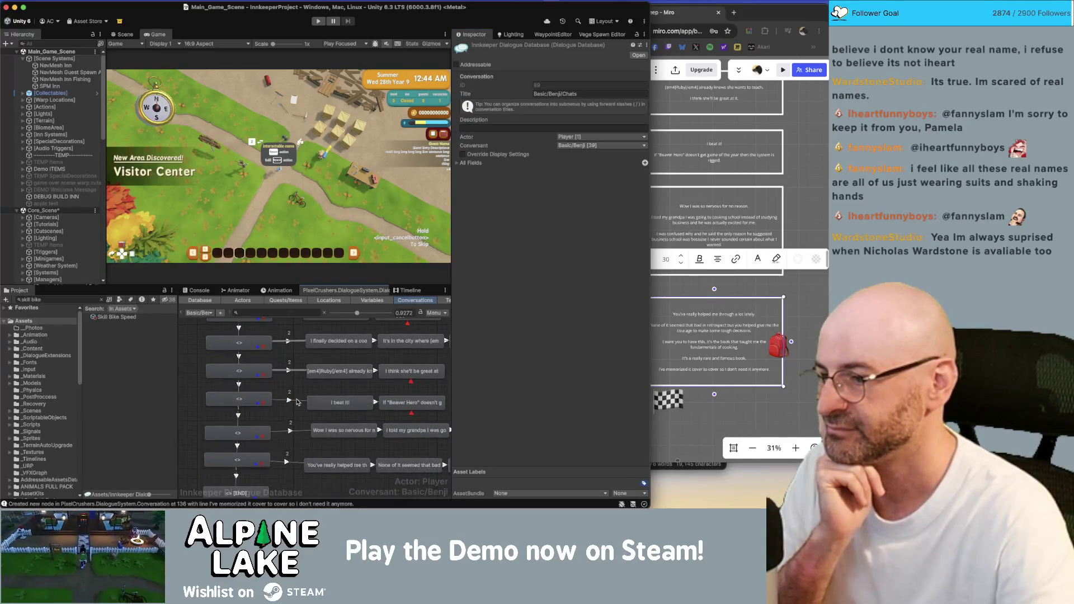
Set the links into 'I beat it!' and the being-helped line to Below Normal.
left_click(297, 401)
left_click(539, 84)
left_click(551, 106)
left_click(296, 430)
left_click(569, 84)
left_click(560, 117)
left_click(294, 464)
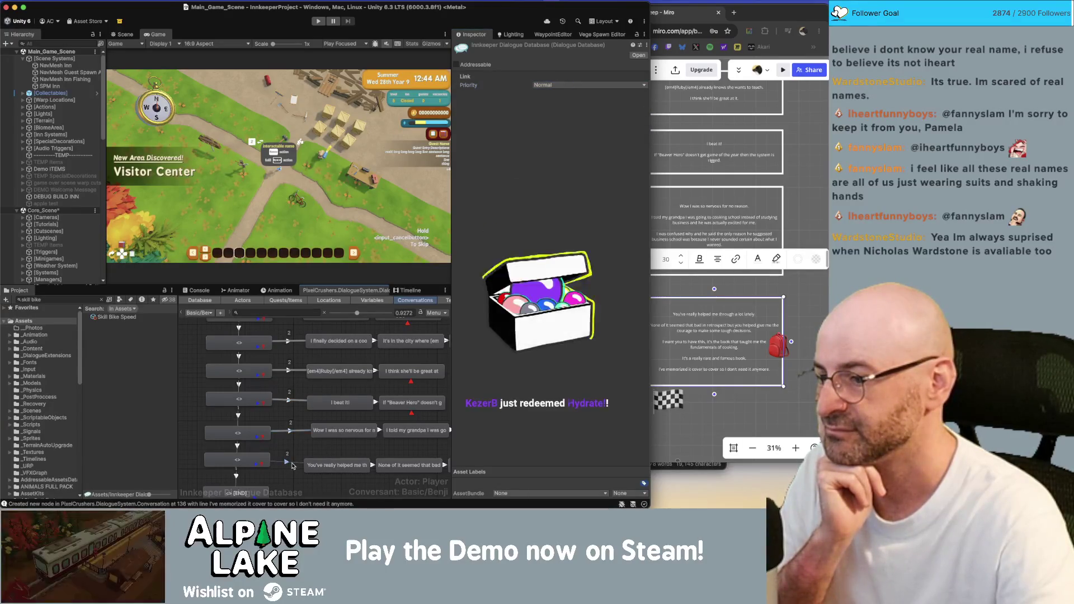
left_click(560, 85)
left_click(562, 107)
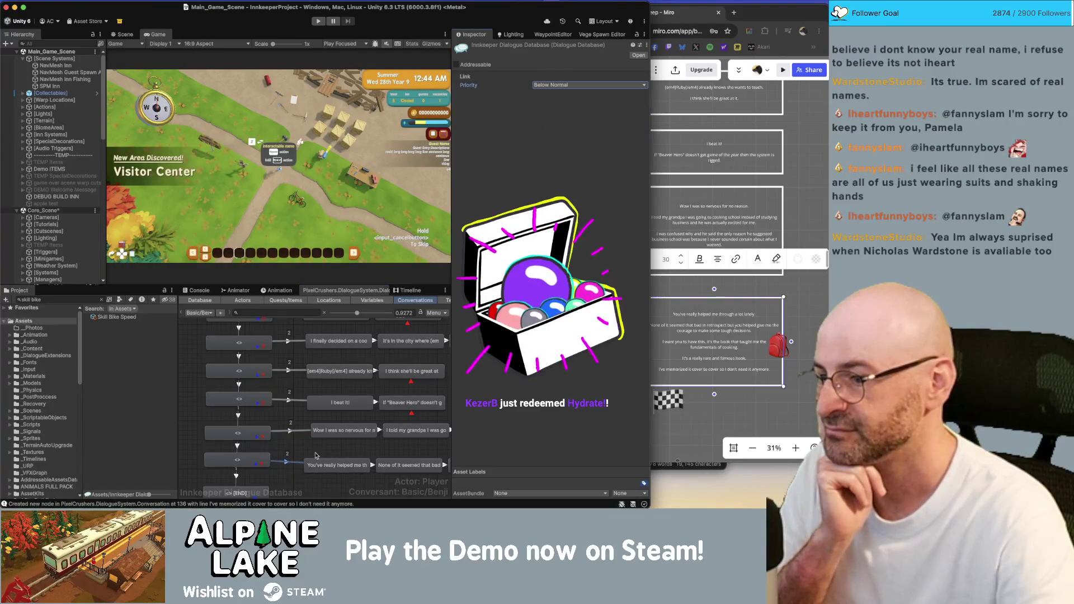
scroll(306, 367, "down", 3)
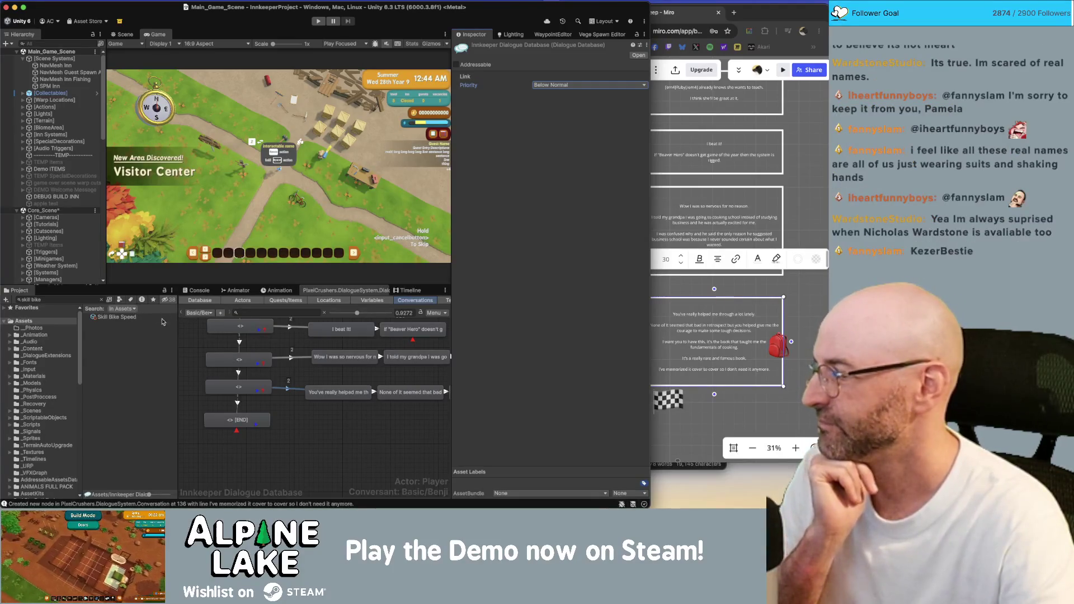
Survey the zoomed-out Benji chat graph, then bring the Miro dialogue board forward.
left_click(342, 436)
scroll(307, 445, "down", 5)
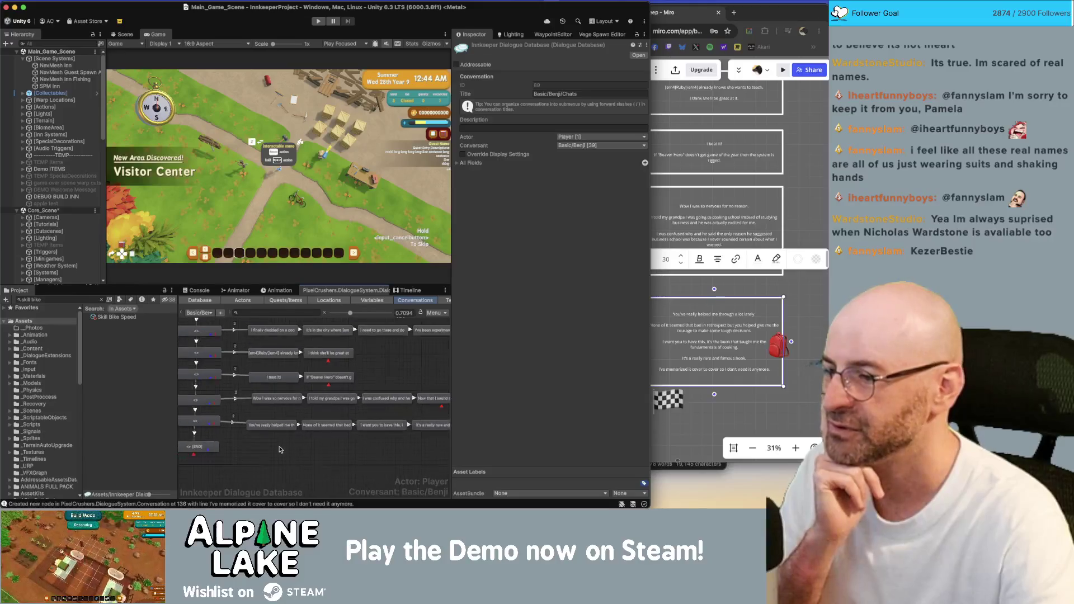
scroll(279, 443, "down", 2)
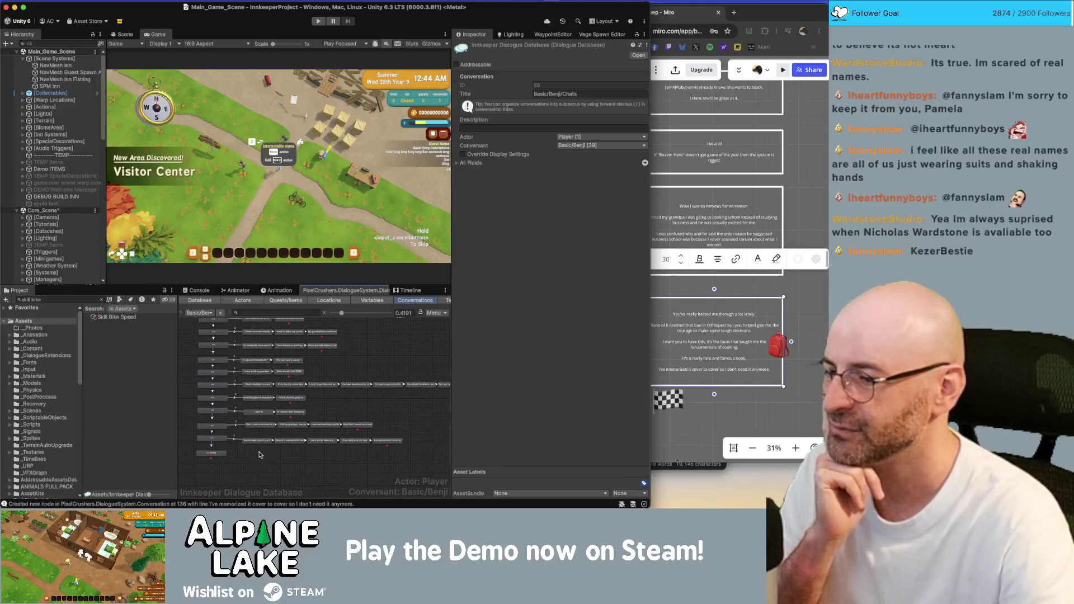
left_click_drag(380, 454, 255, 438)
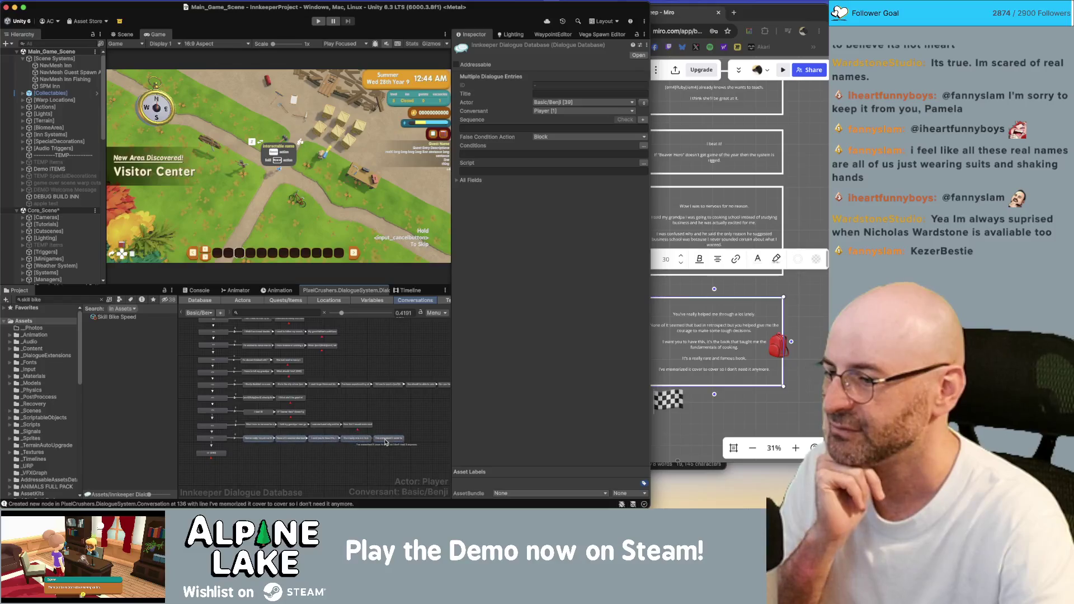
left_click(382, 412)
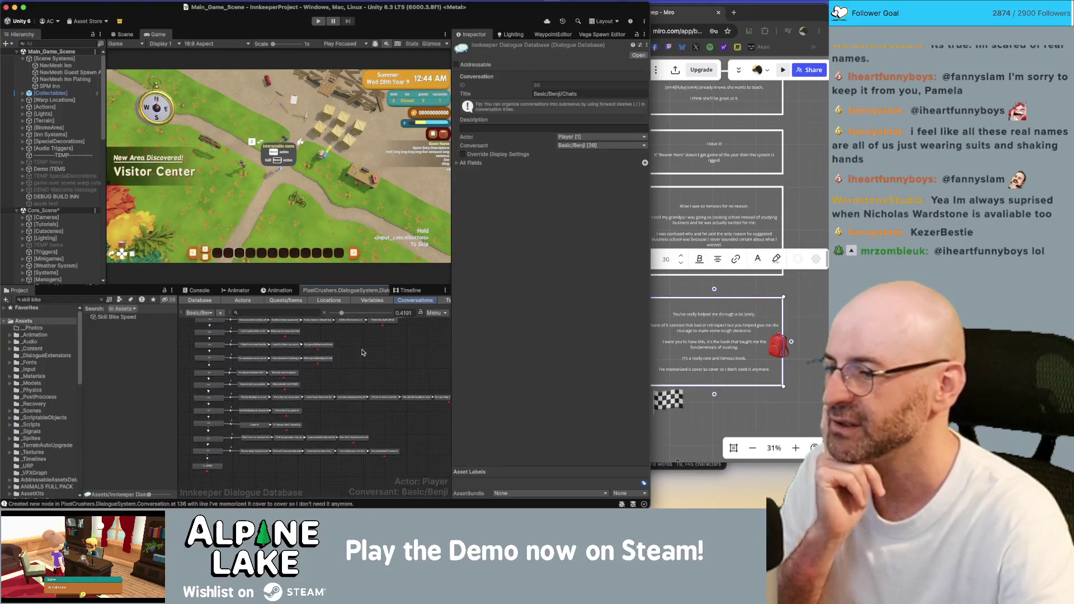
scroll(369, 380, "down", 5)
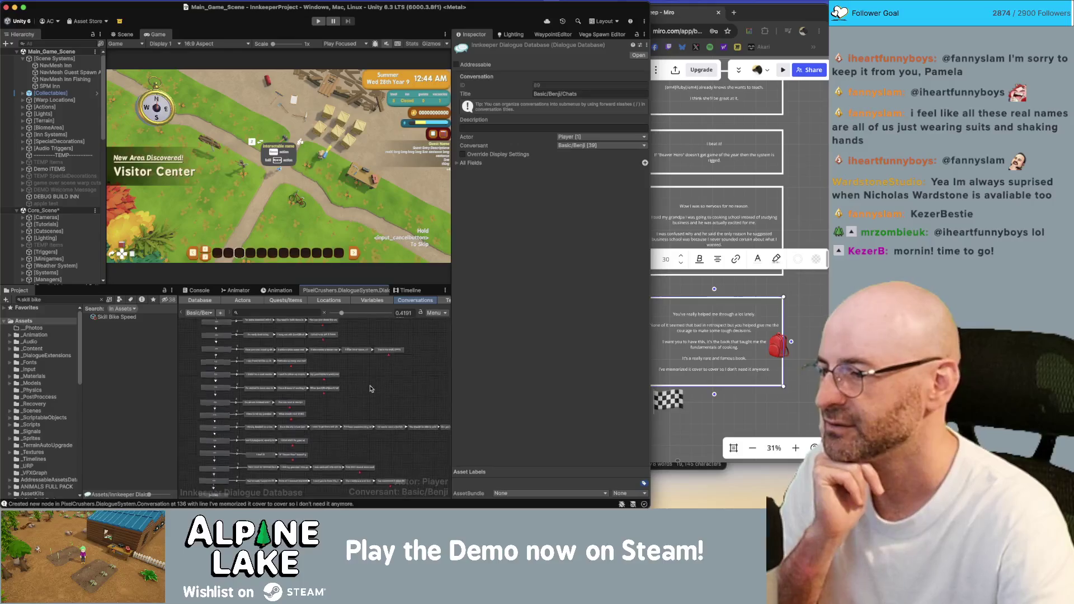
scroll(341, 378, "up", 2)
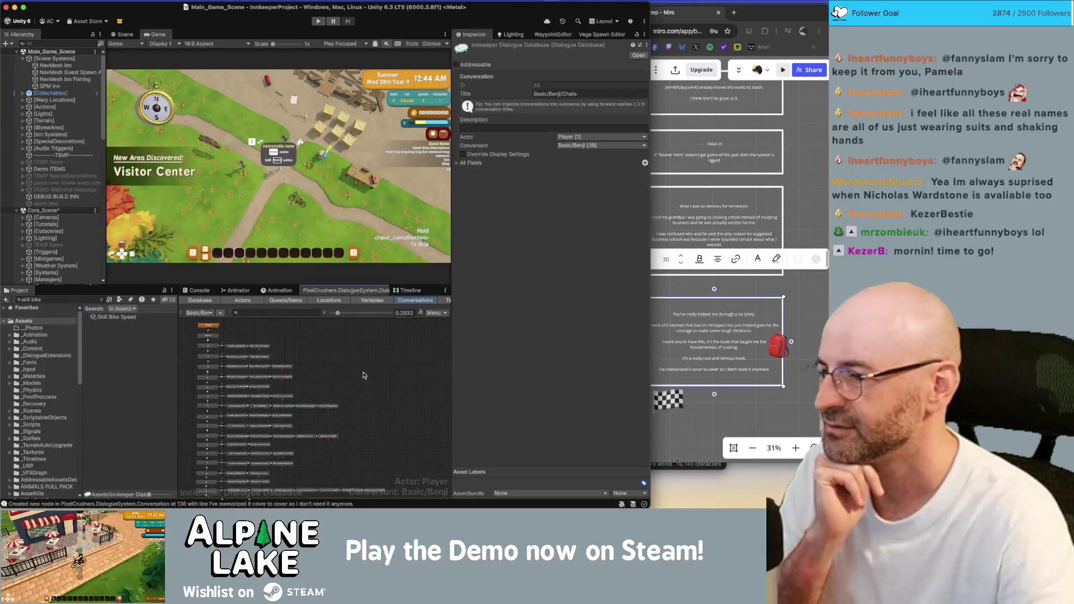
scroll(218, 347, "up", 6)
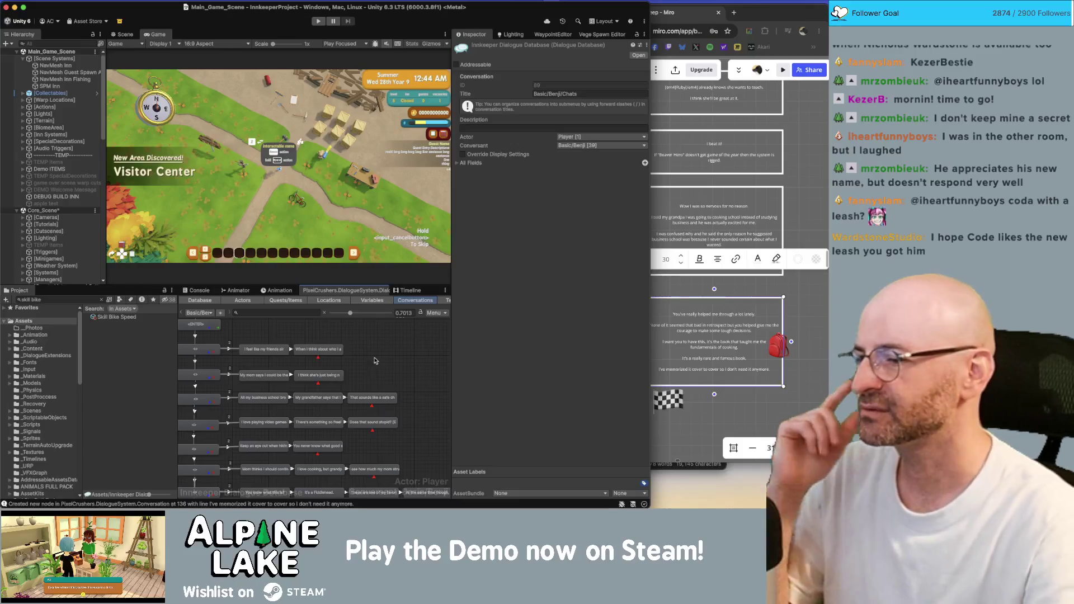
scroll(387, 376, "down", 6)
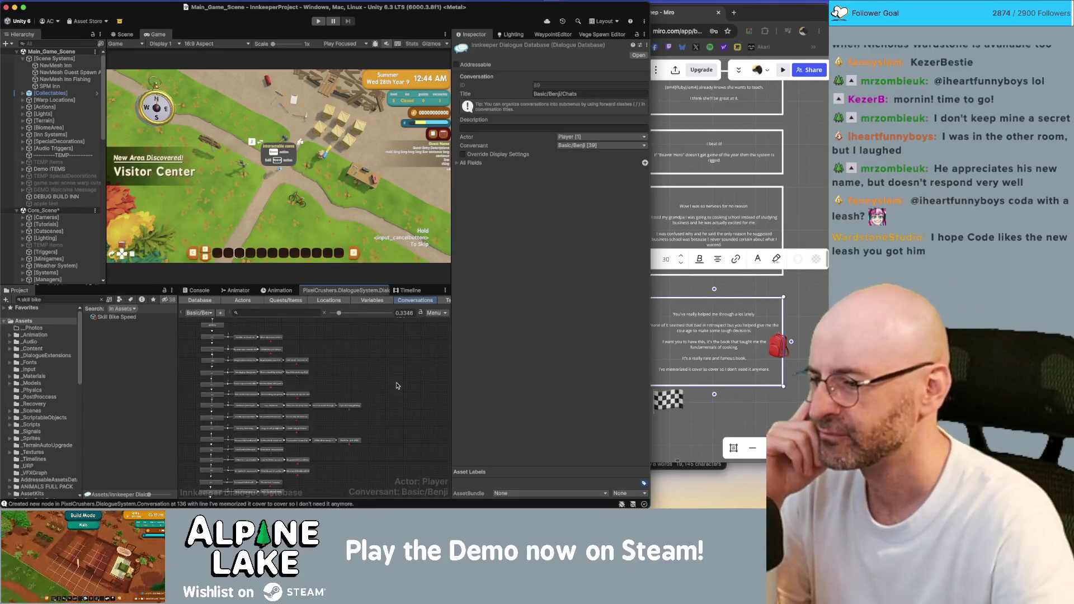
left_click(739, 376)
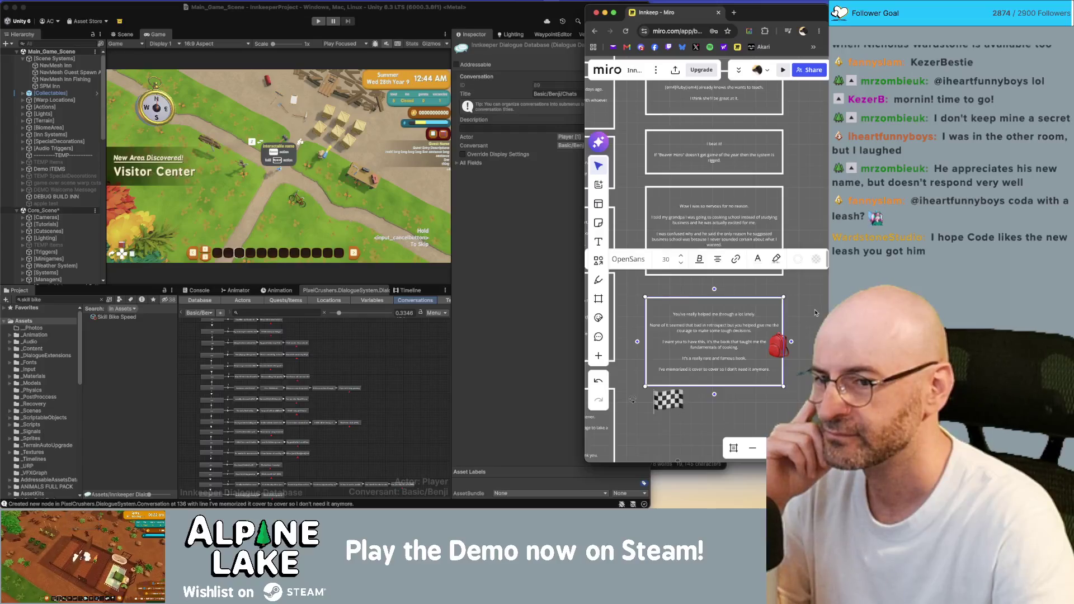
Widen the Miro window over Unity and zoom out over the whole Innkeep board.
scroll(815, 313, "up", 5)
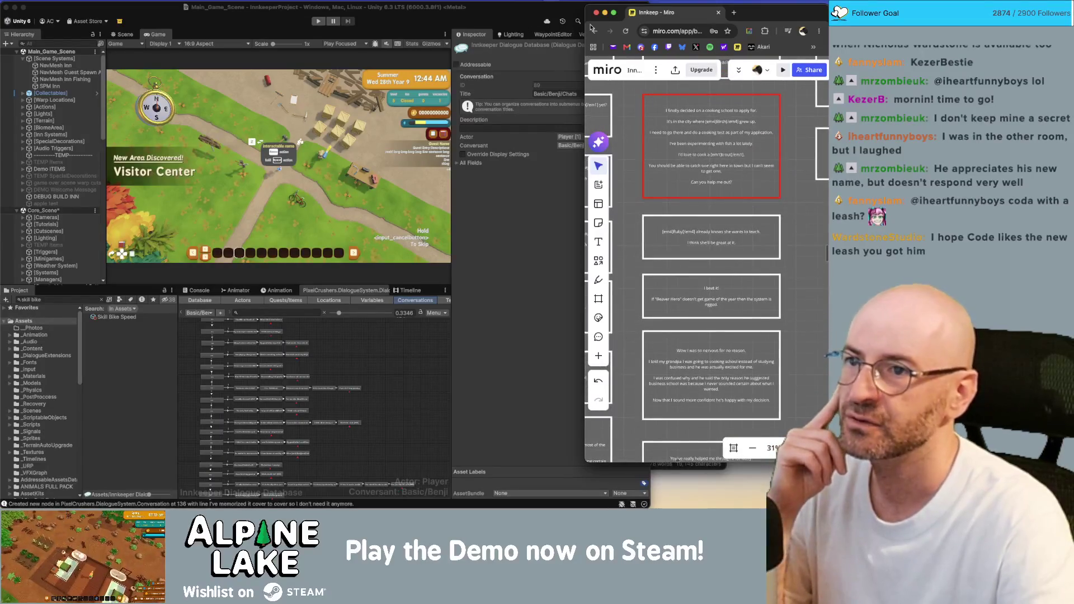
left_click_drag(585, 28, 353, 28)
scroll(647, 374, "up", 5)
scroll(648, 378, "down", 10)
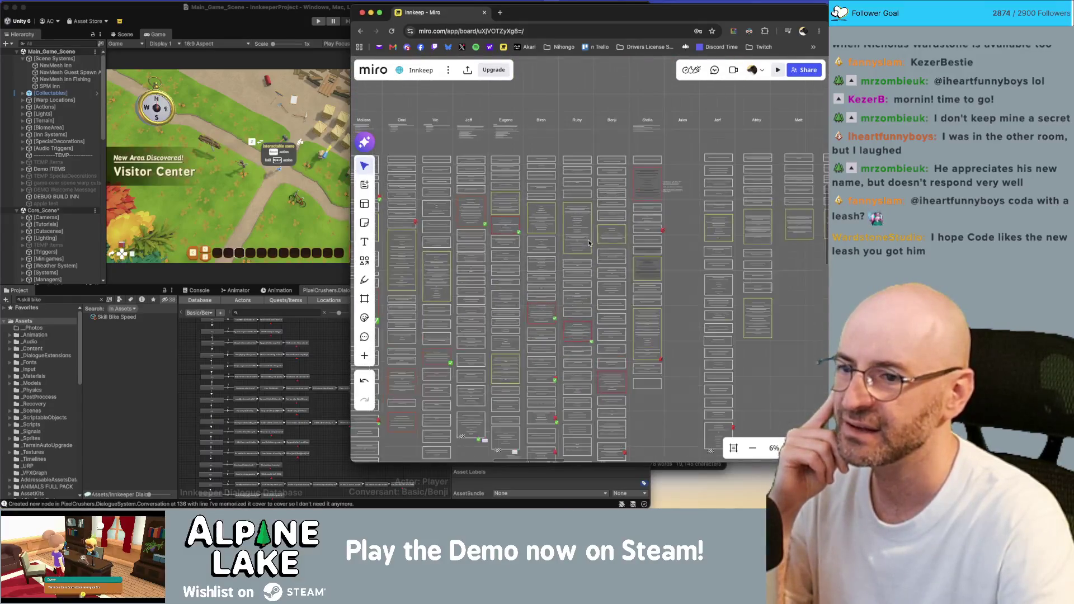
scroll(588, 243, "down", 3)
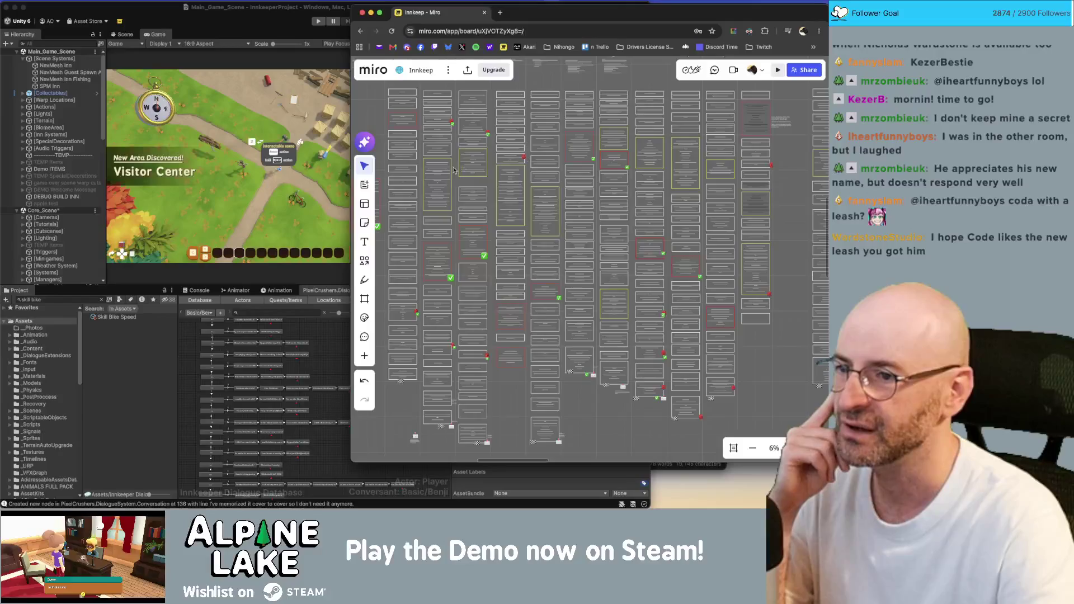
scroll(567, 127, "up", 2)
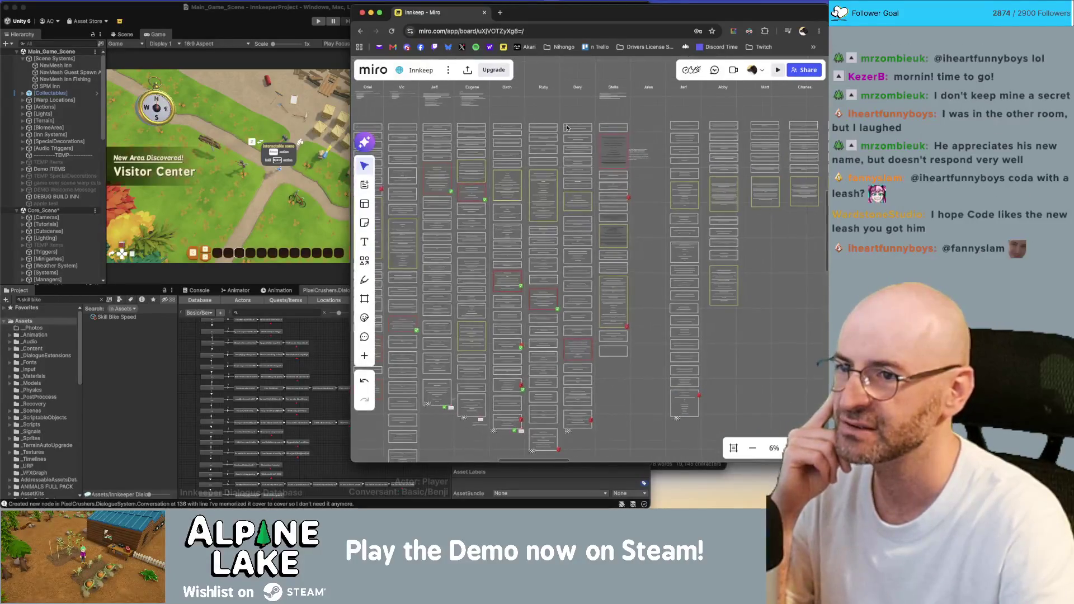
scroll(566, 128, "up", 2)
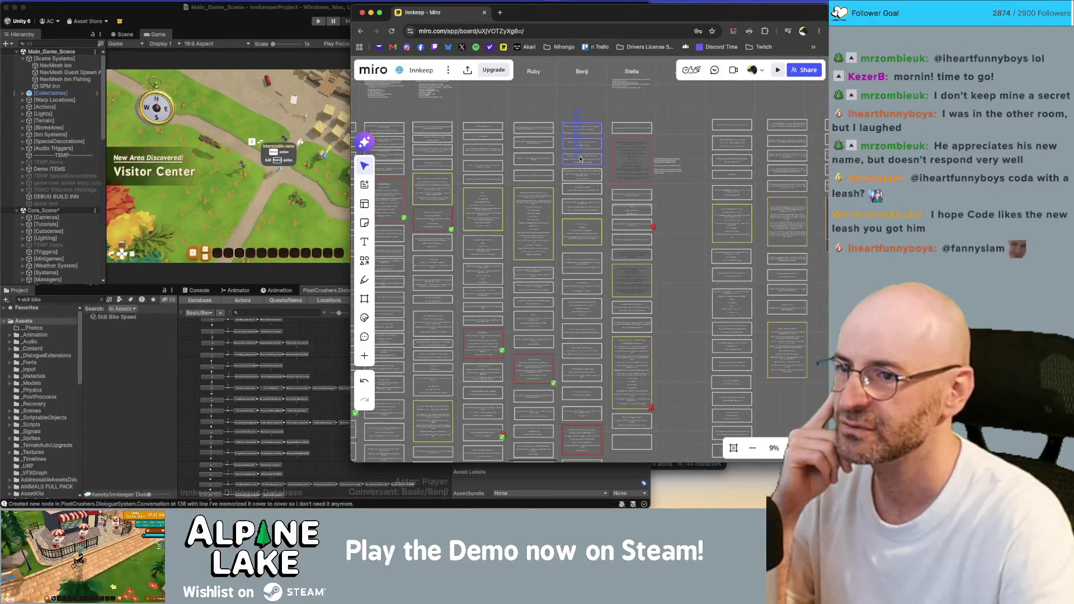
Check a card in the Benji column, then return to the Unity editor.
left_click(582, 227)
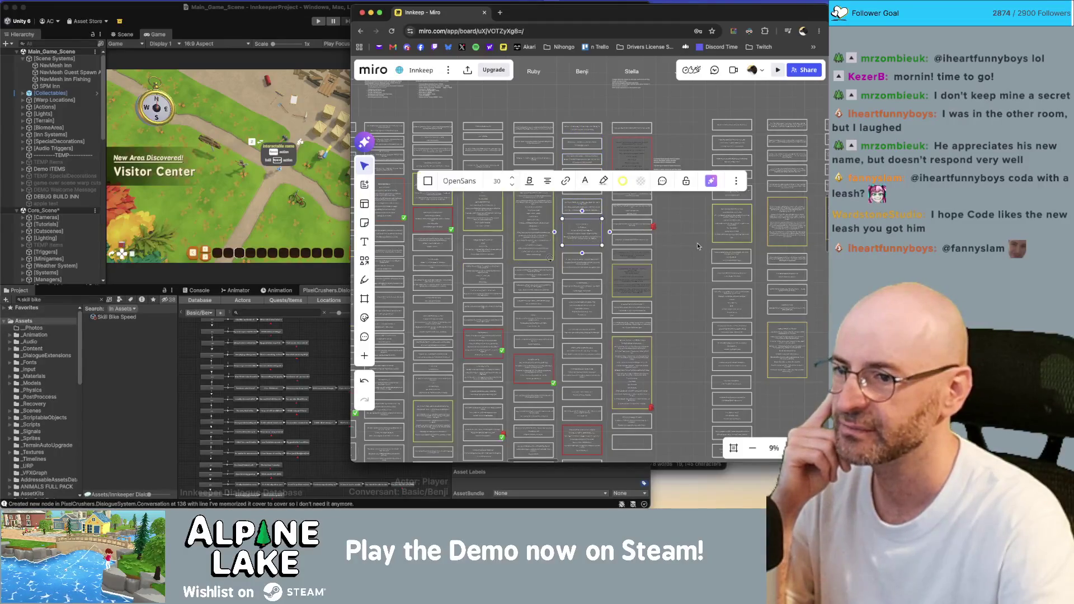
scroll(698, 246, "down", 1)
key("Escape")
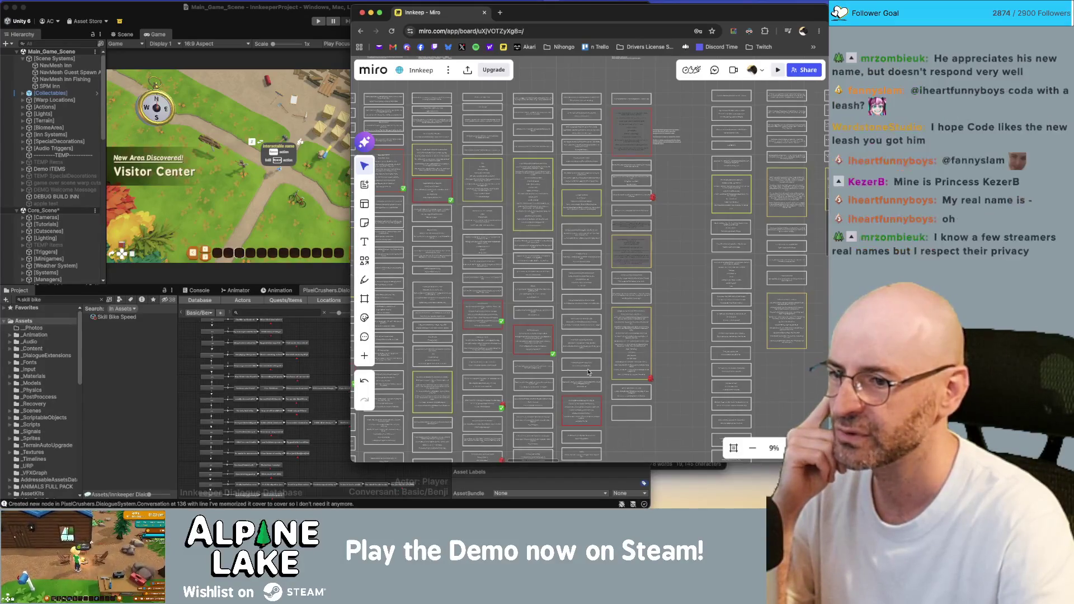
scroll(593, 336, "down", 5)
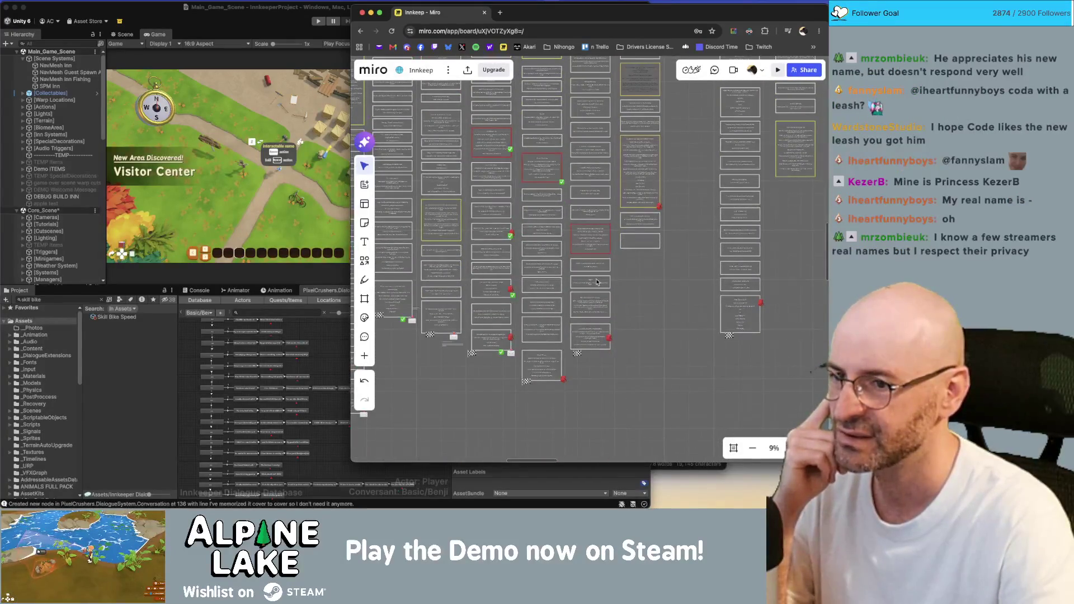
left_click(312, 326)
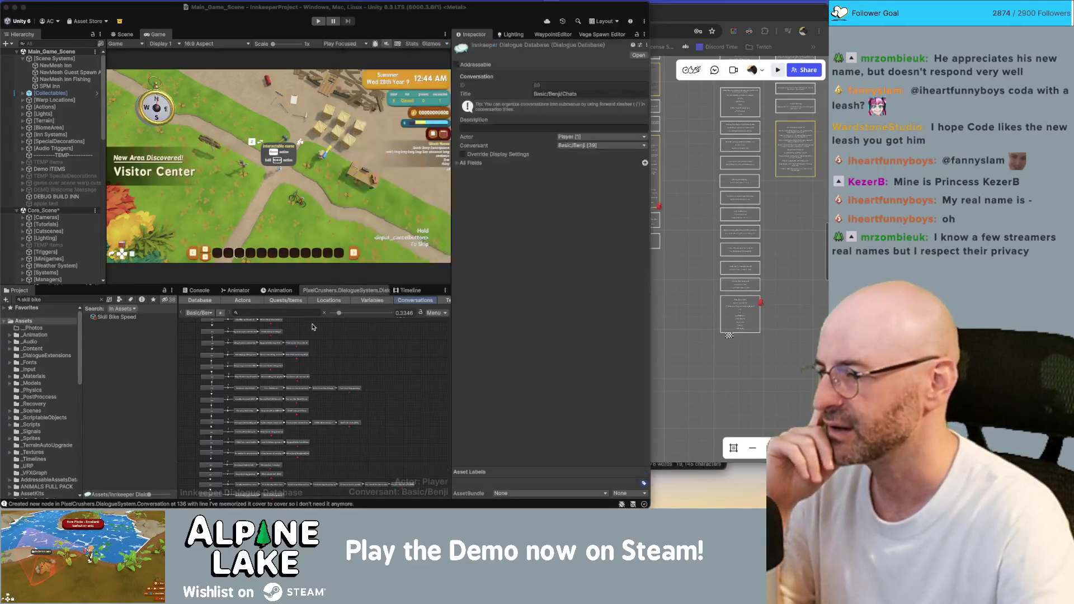
scroll(302, 336, "up", 2)
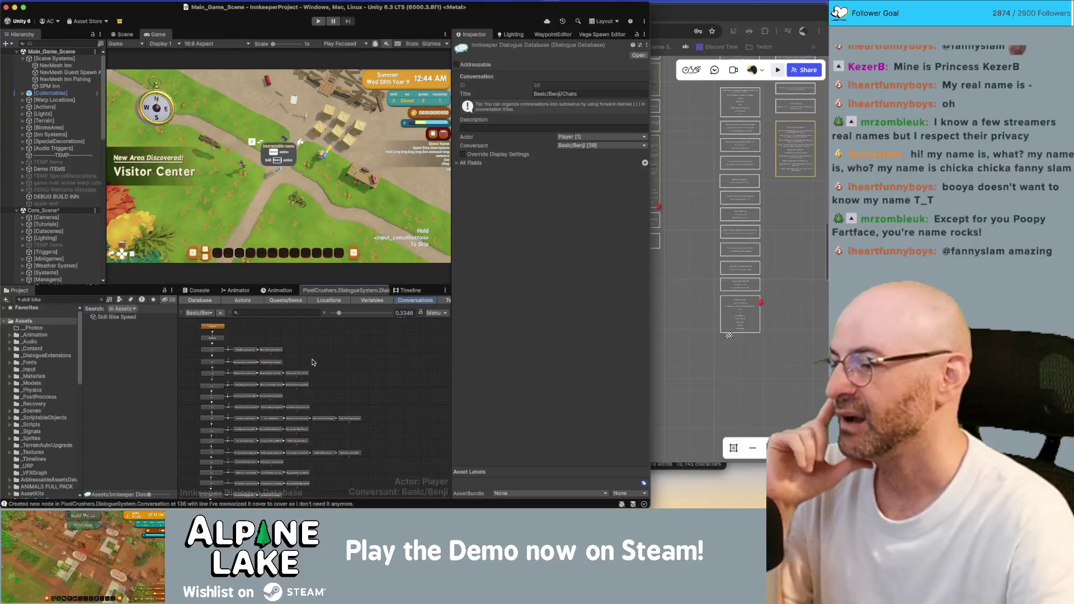
scroll(202, 349, "up", 3)
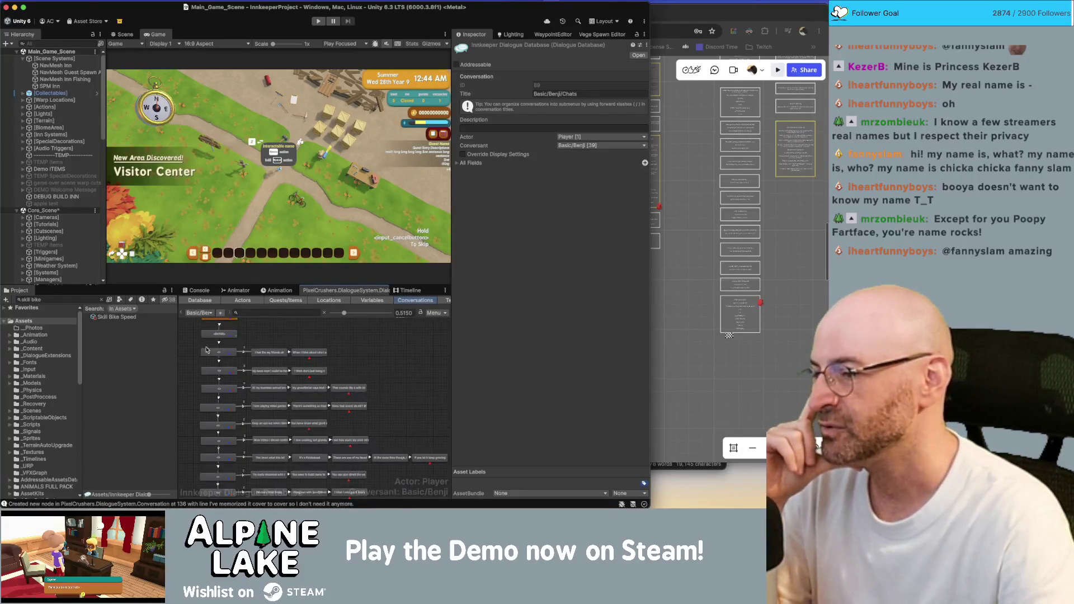
left_click_drag(360, 366, 356, 359)
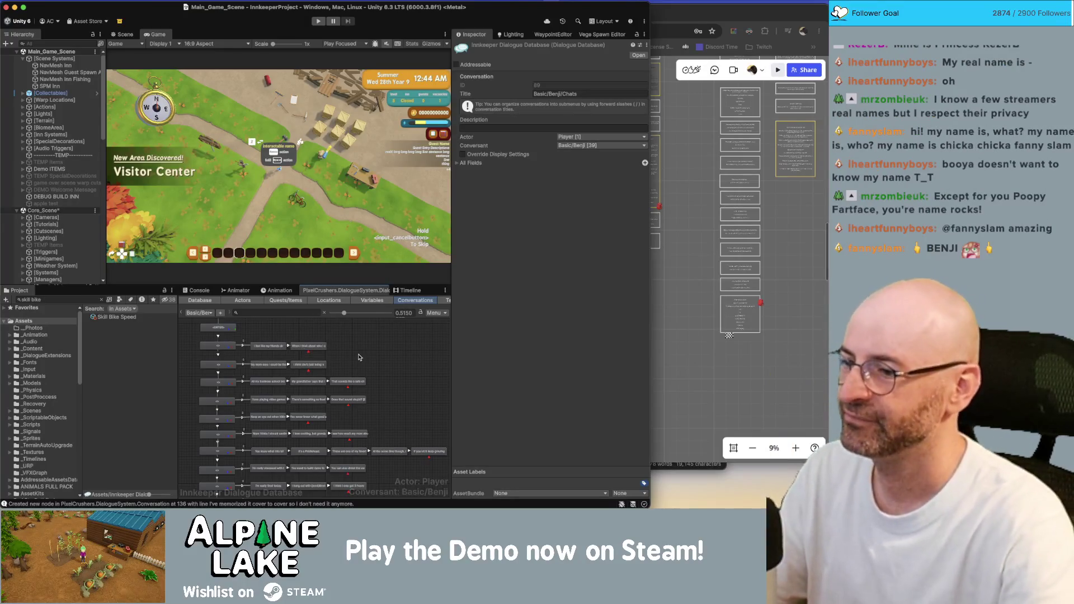
scroll(361, 369, "right", 2)
scroll(386, 365, "down", 2)
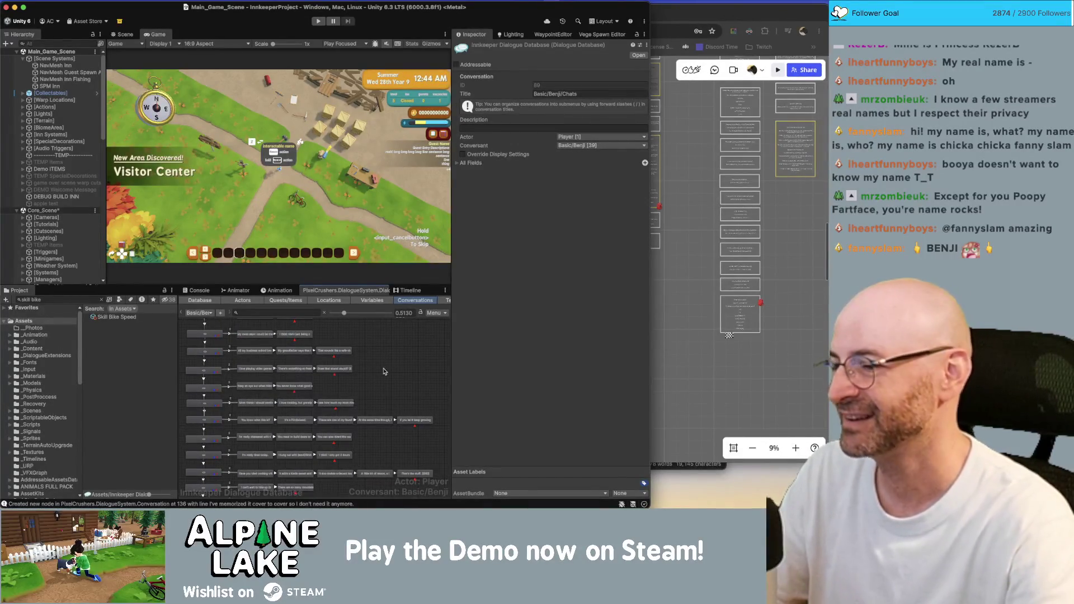
scroll(384, 372, "down", 2)
scroll(376, 366, "down", 1)
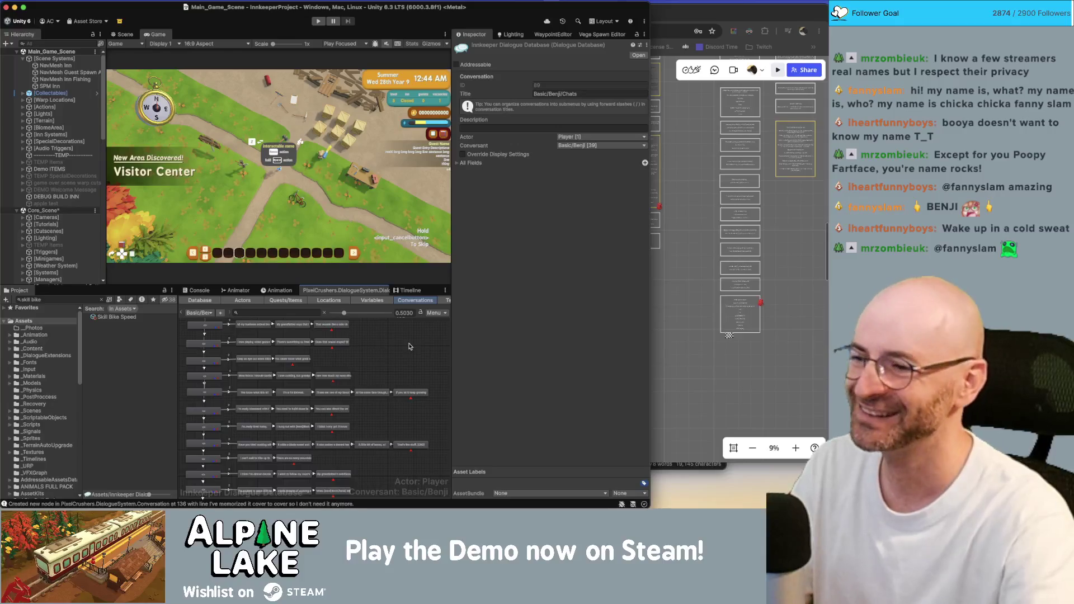
scroll(411, 351, "down", 1)
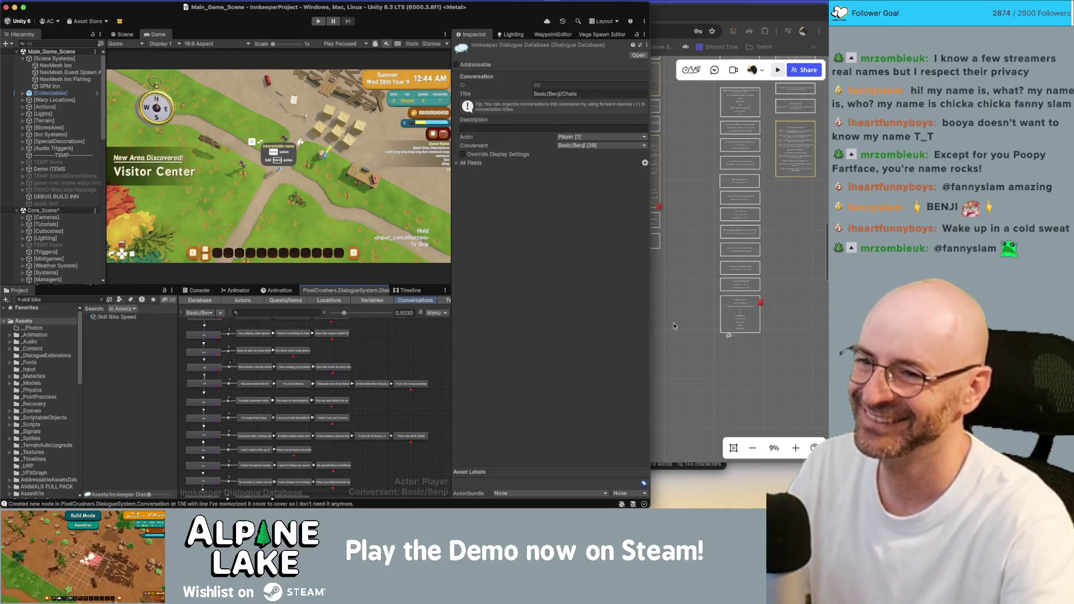
left_click(669, 325)
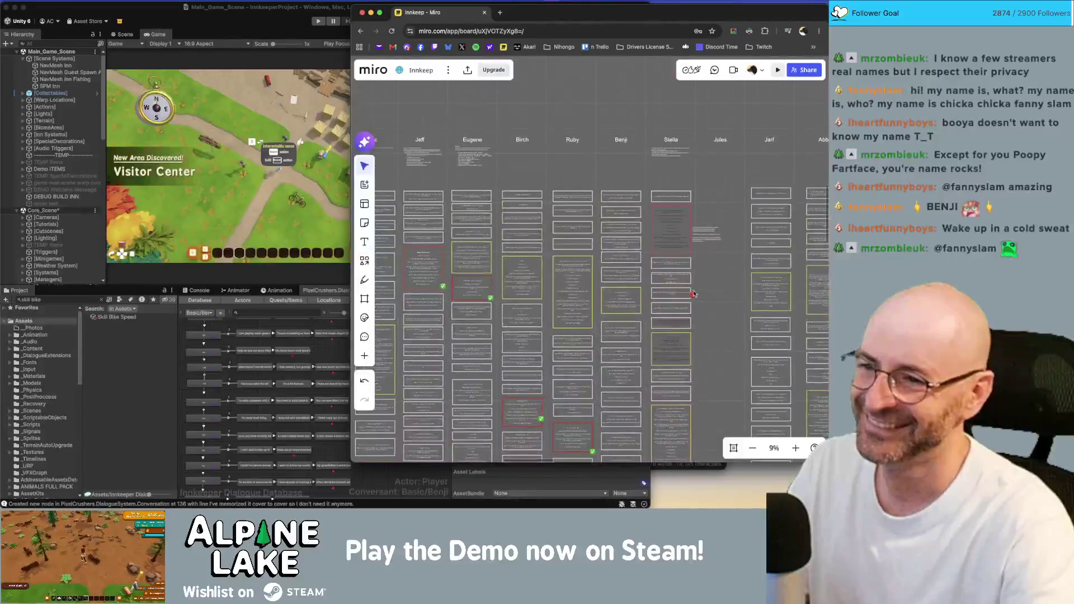
Zoom the Miro board onto Benji's card column, then return to the Unity editor.
scroll(635, 303, "up", 5)
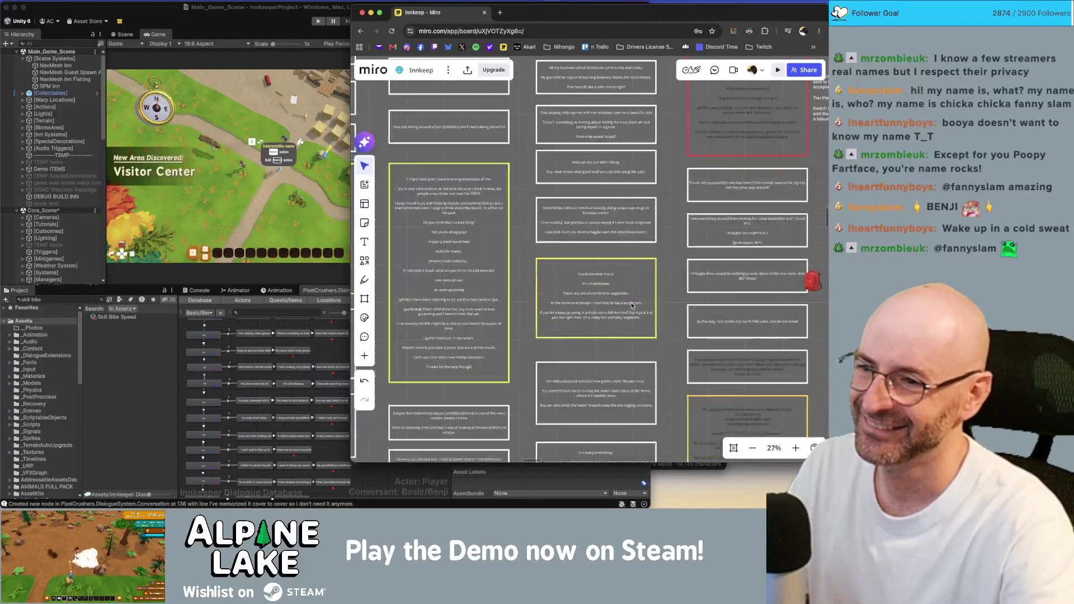
scroll(627, 280, "down", 2)
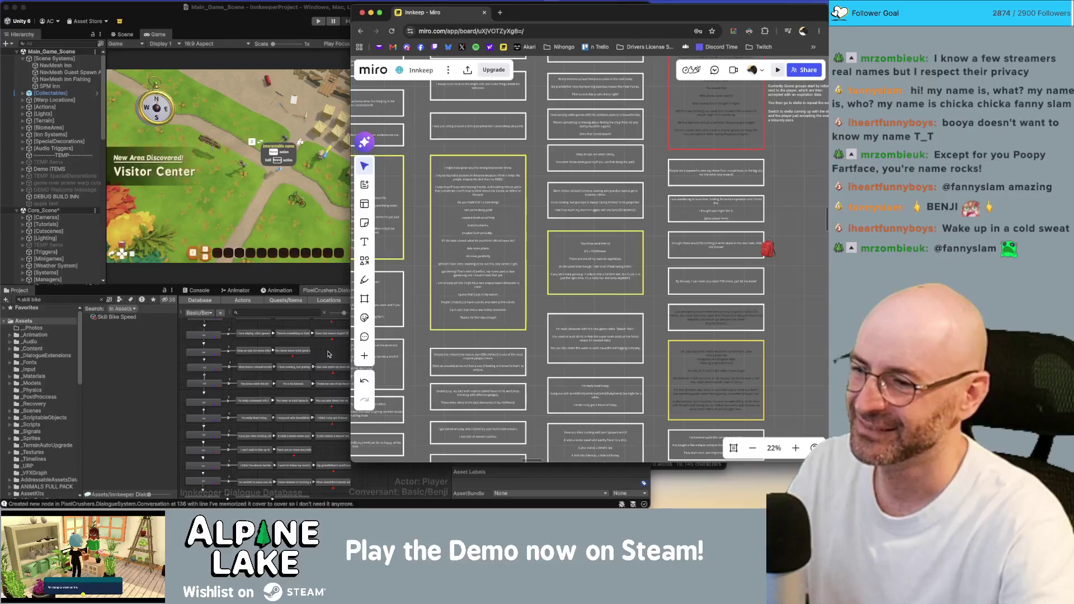
left_click(328, 353)
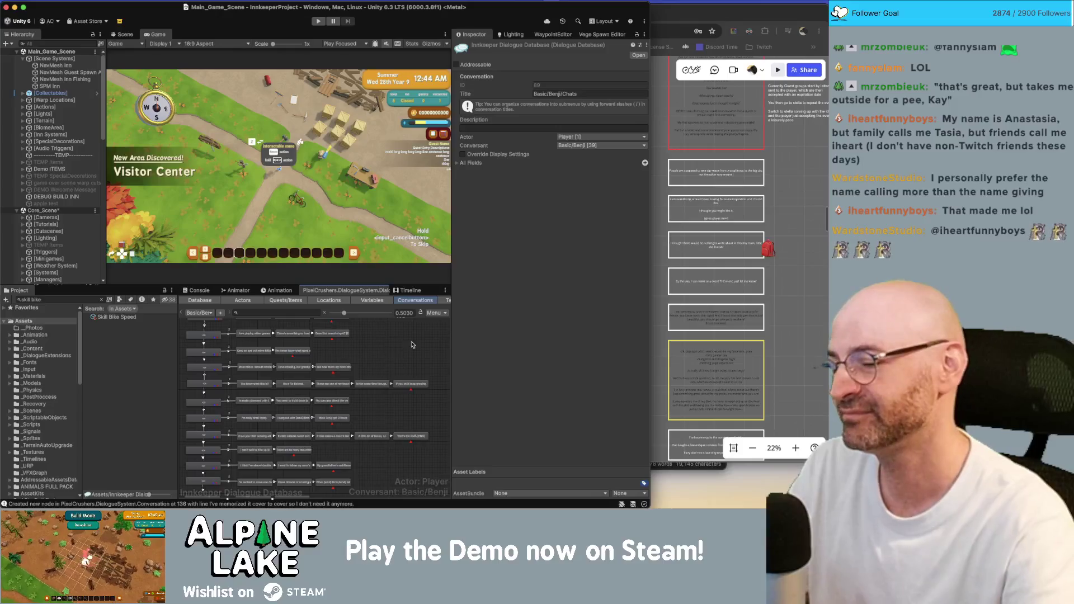
scroll(371, 351, "right", 3)
scroll(372, 351, "down", 2)
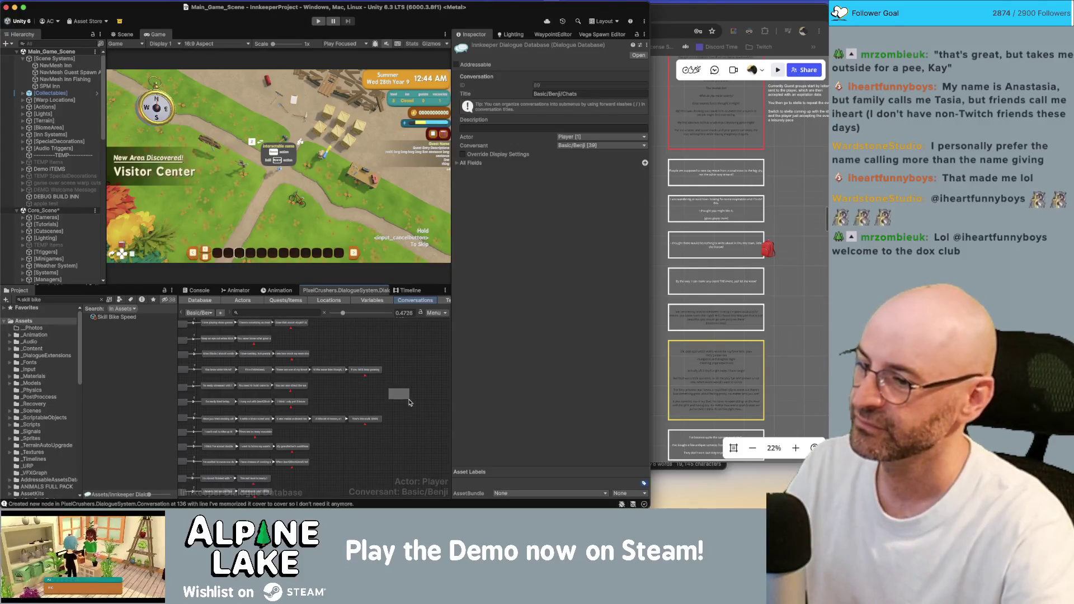
scroll(394, 386, "down", 5)
scroll(381, 352, "down", 2)
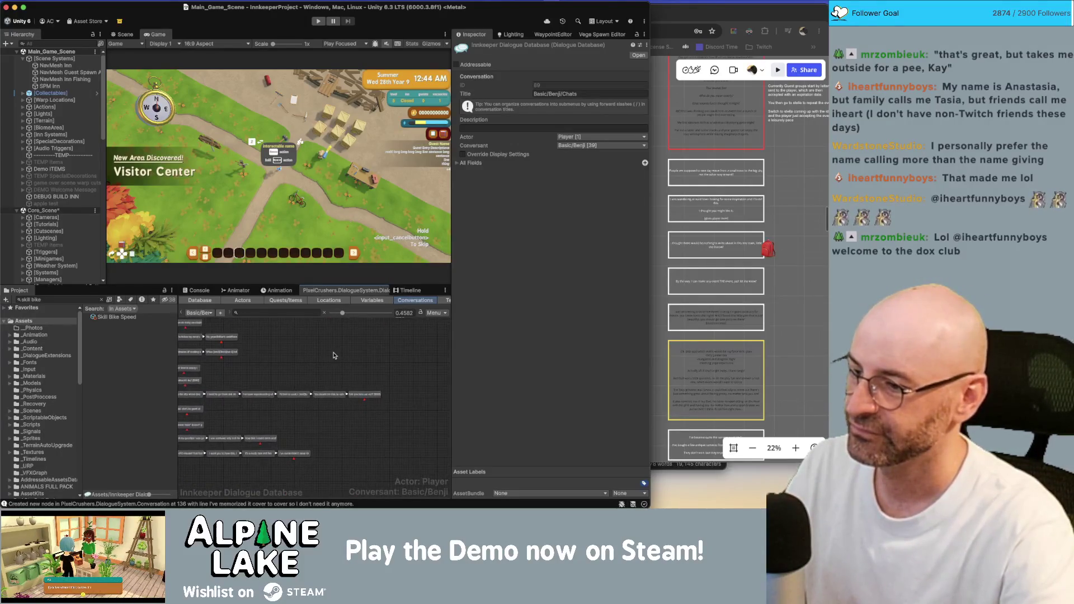
scroll(366, 361, "down", 1)
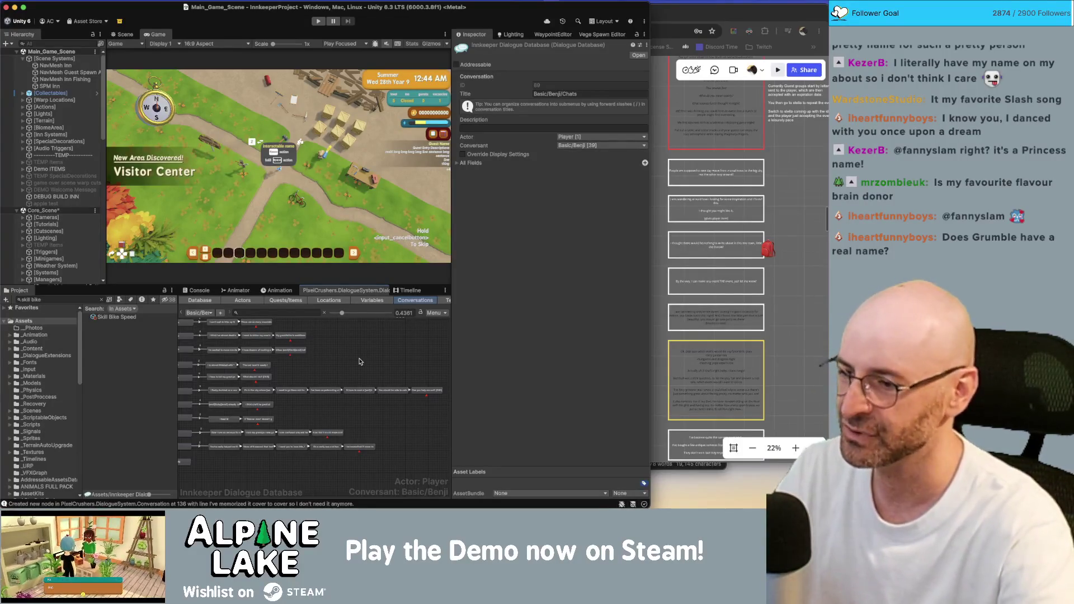
scroll(338, 356, "down", 1)
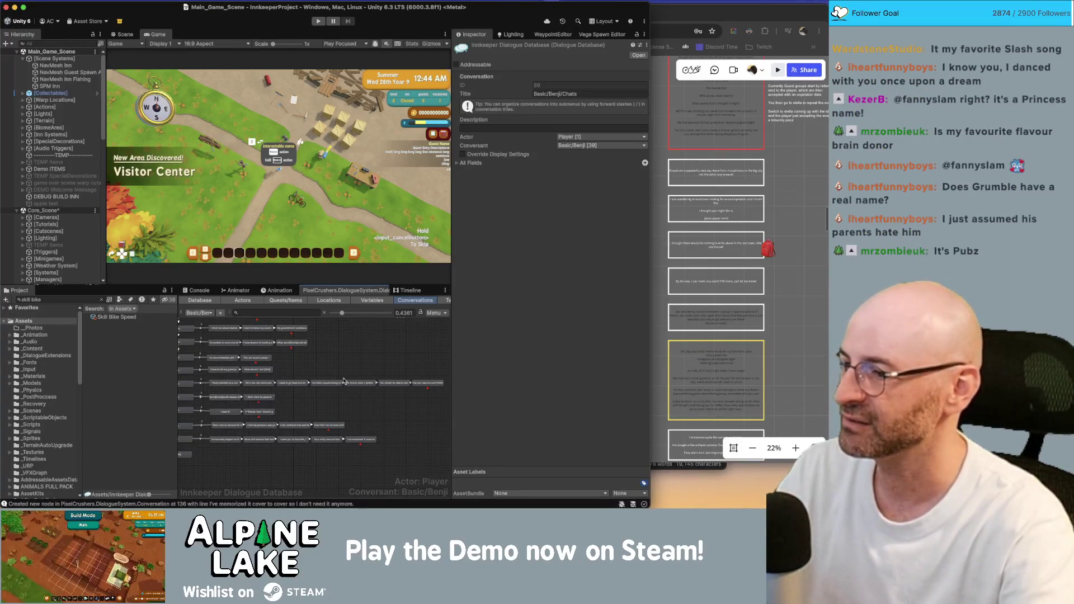
left_click(360, 383)
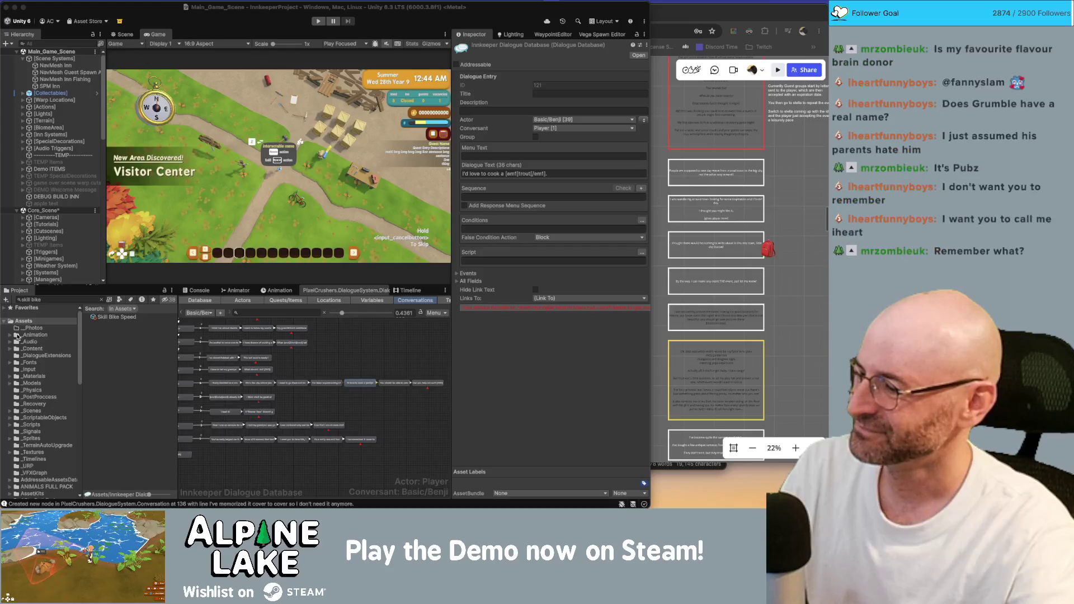
left_click(327, 393)
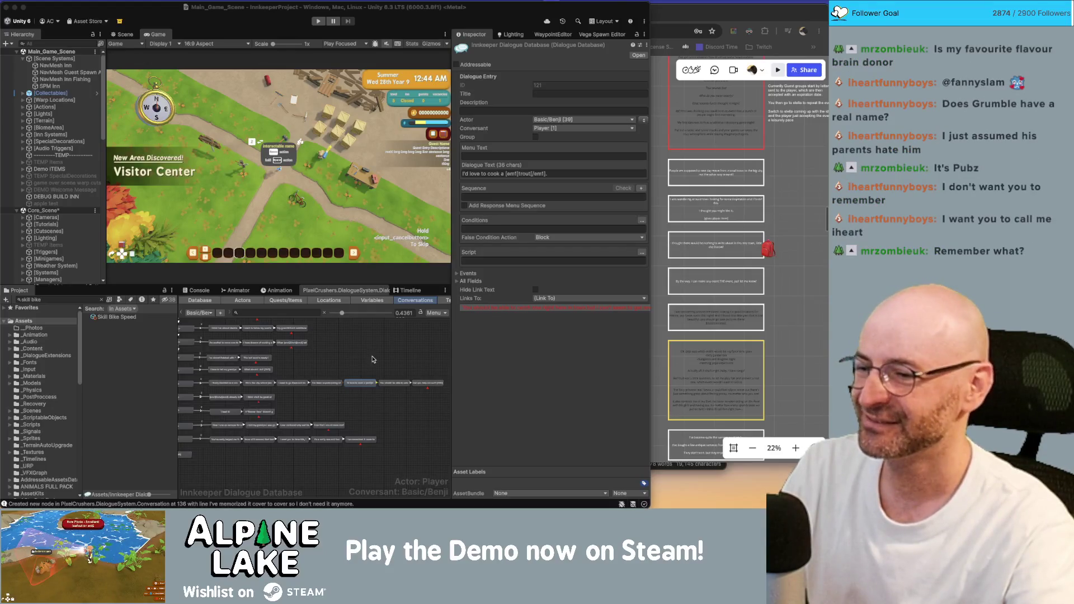
Bring up Miro, zoom to the 'It's a Fiddlehead' card, then switch back to Unity.
left_click(784, 288)
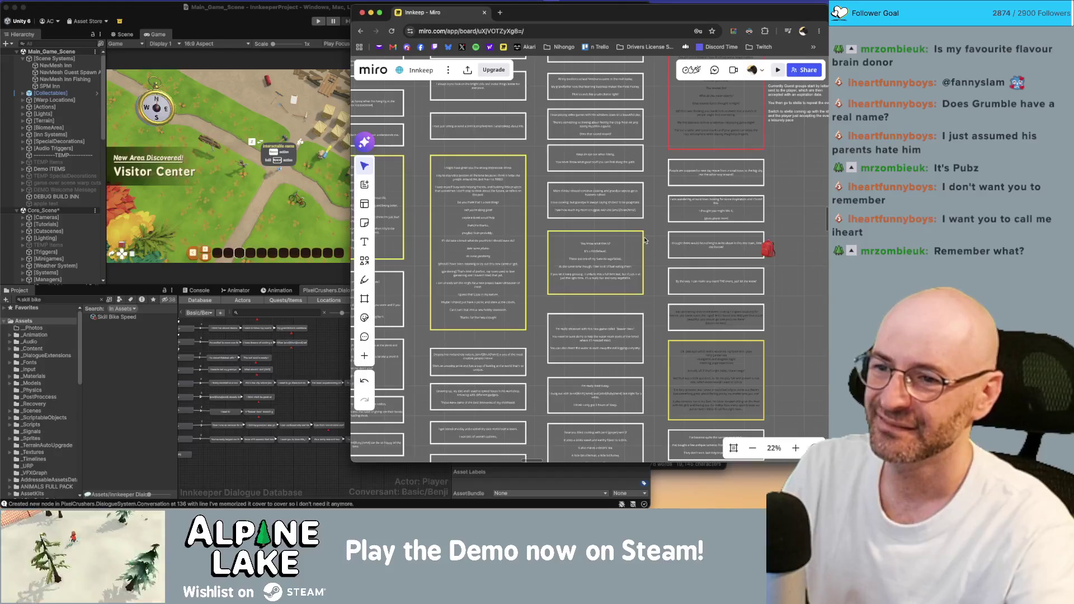
scroll(616, 247, "up", 10)
scroll(556, 240, "down", 2)
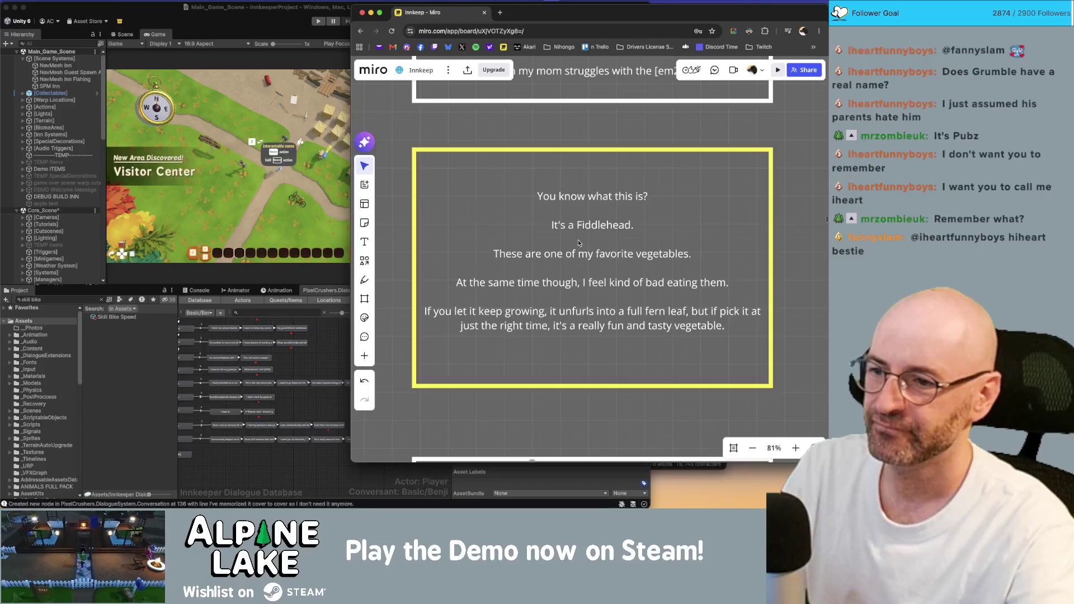
scroll(579, 241, "down", 2)
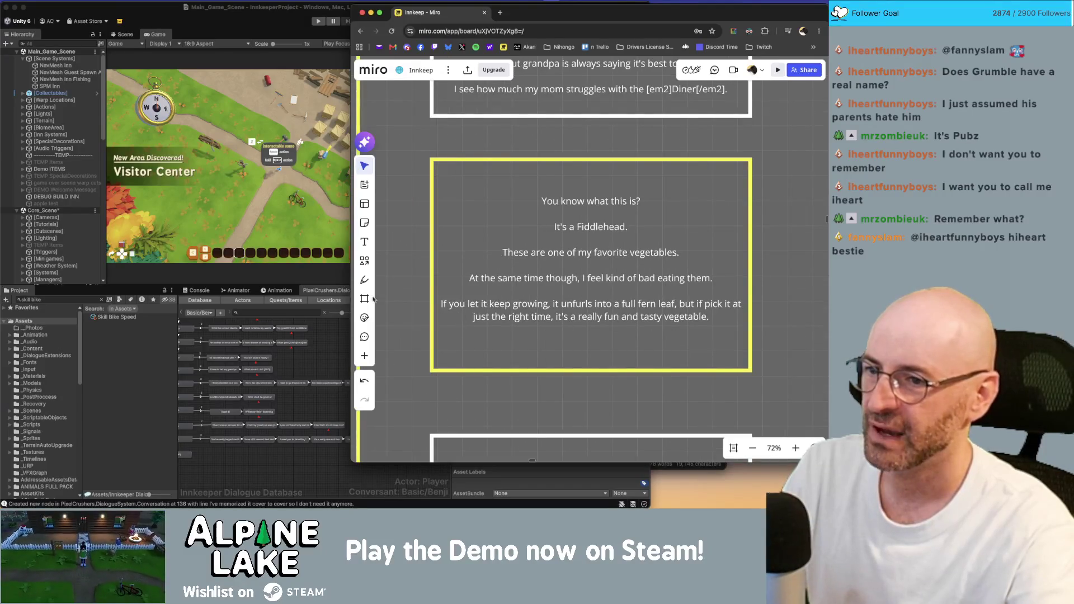
scroll(327, 400, "down", 5)
left_click(327, 399)
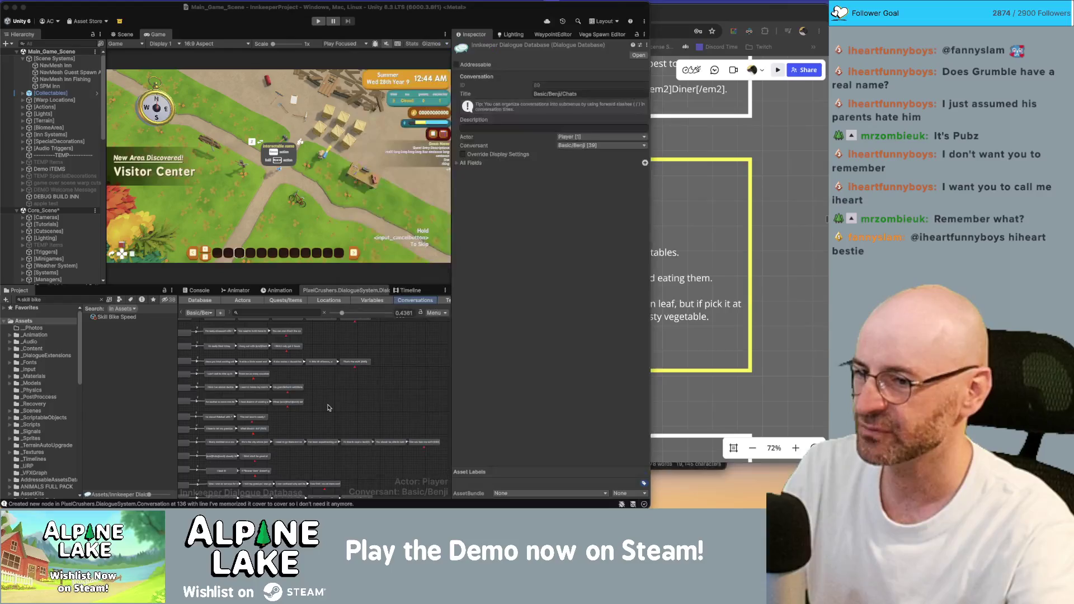
Arrange the Fiddlehead node row vertically and move the stack to the right.
scroll(312, 373, "up", 4)
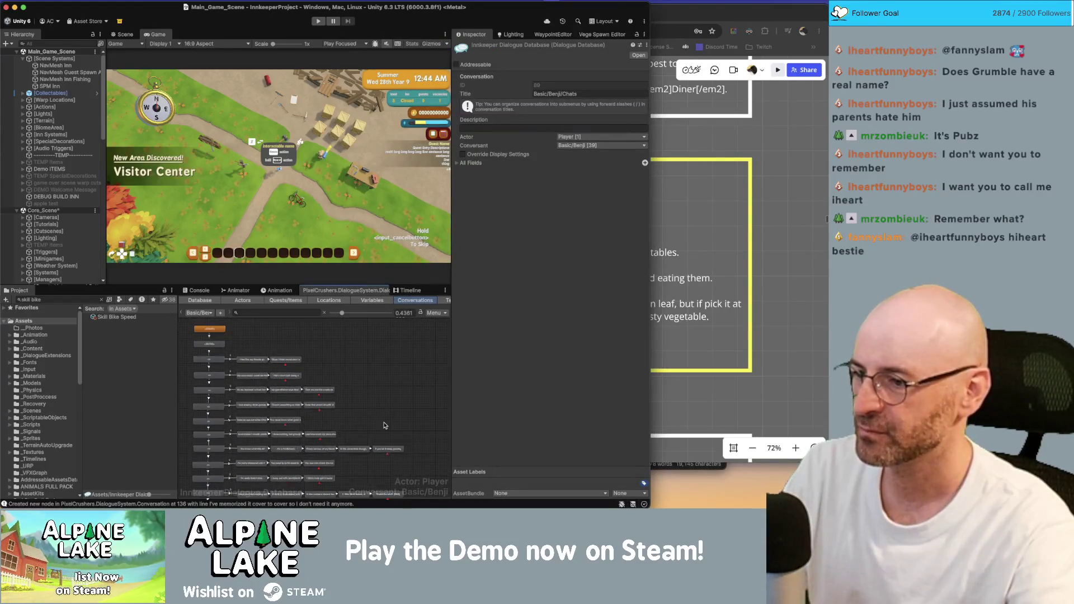
scroll(374, 363, "down", 3)
scroll(373, 362, "right", 2)
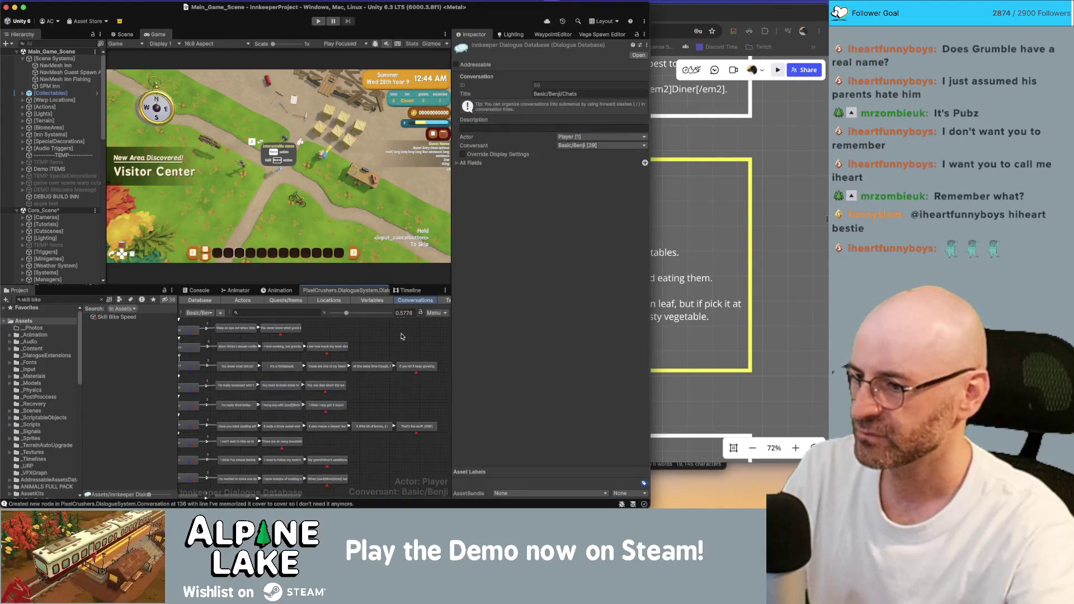
left_click_drag(398, 379, 198, 376)
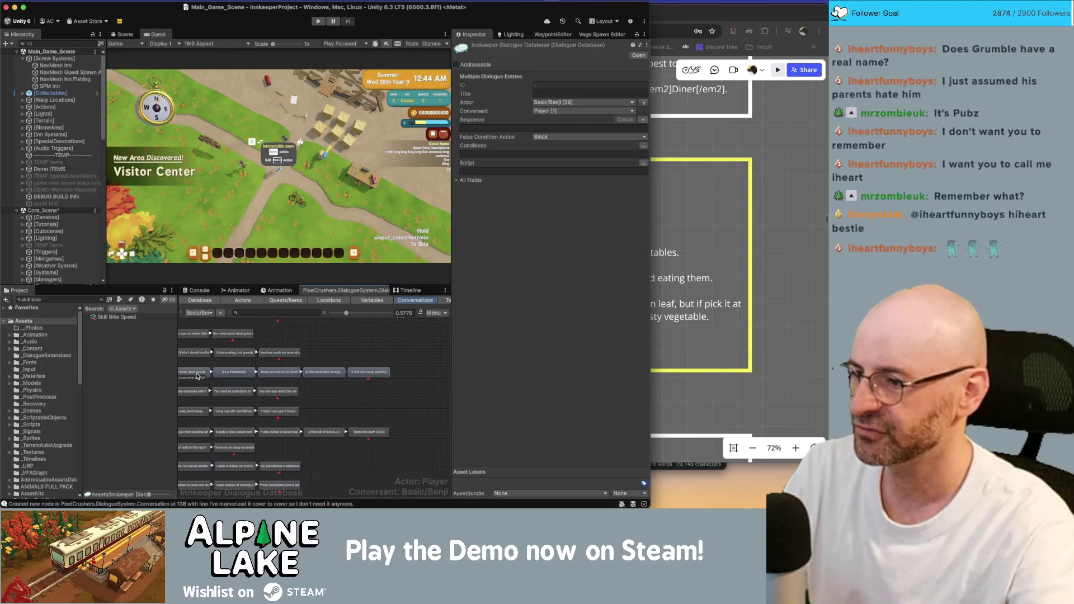
right_click(199, 379)
mouse_move(234, 431)
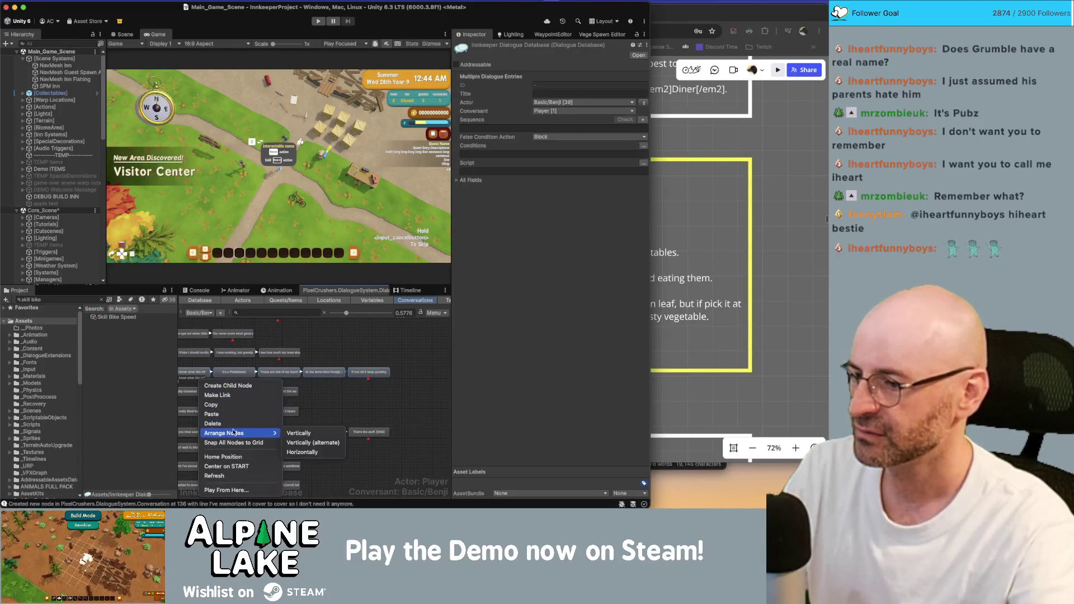
left_click(299, 433)
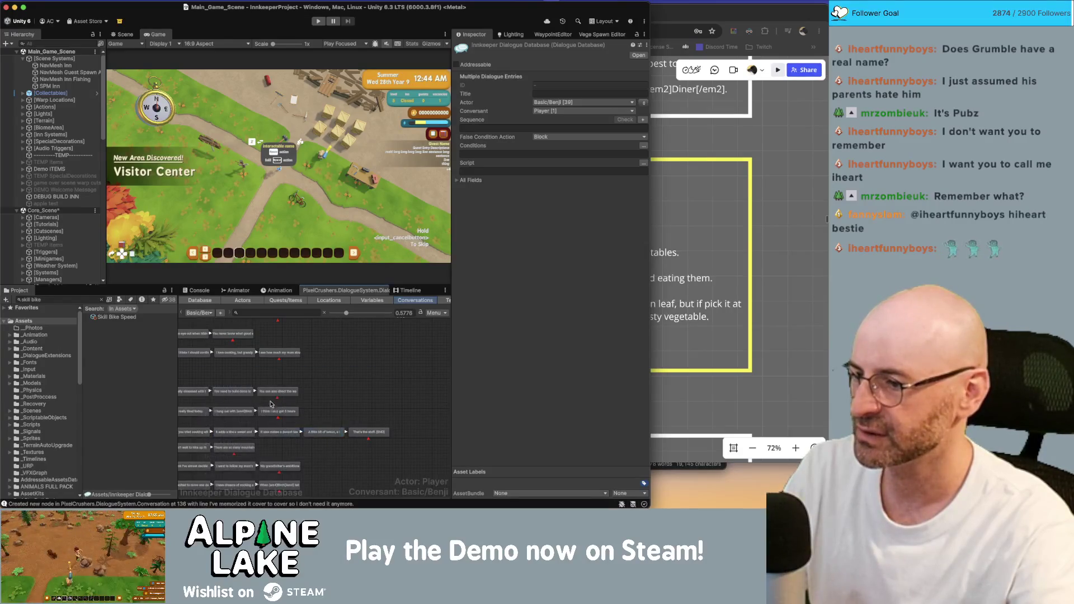
scroll(206, 363, "left", 1)
mouse_move(206, 360)
left_mouse_down()
mouse_move(437, 364)
mouse_move(364, 367)
mouse_move(439, 372)
mouse_move(369, 450)
mouse_move(400, 429)
left_mouse_up()
left_click(416, 354)
Add a Benji child node after the 'If you let it keep growing' line.
left_click(408, 420)
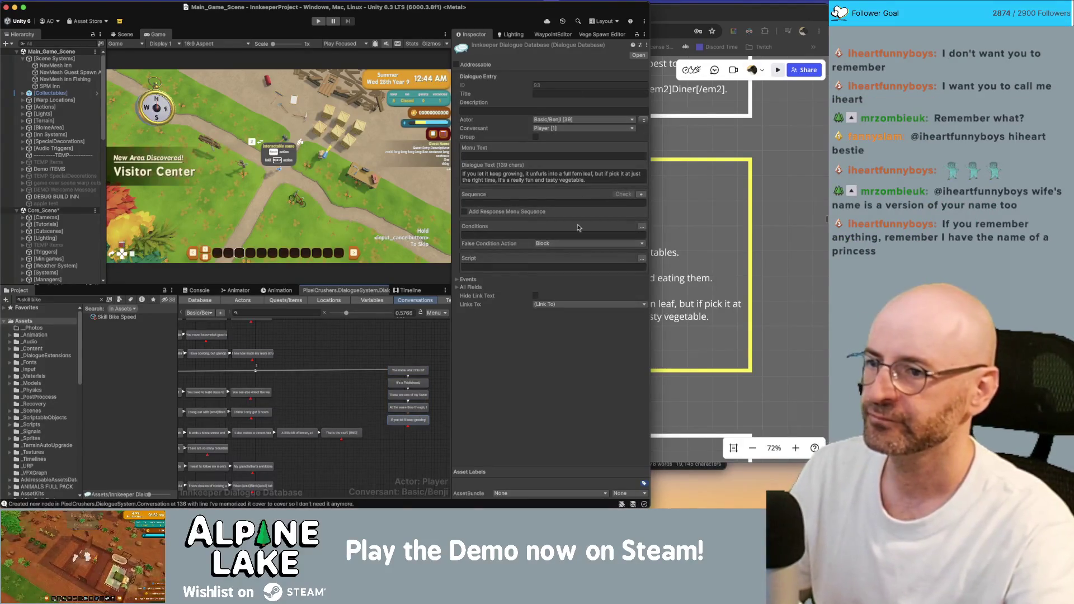
right_click(419, 419)
left_click(438, 399)
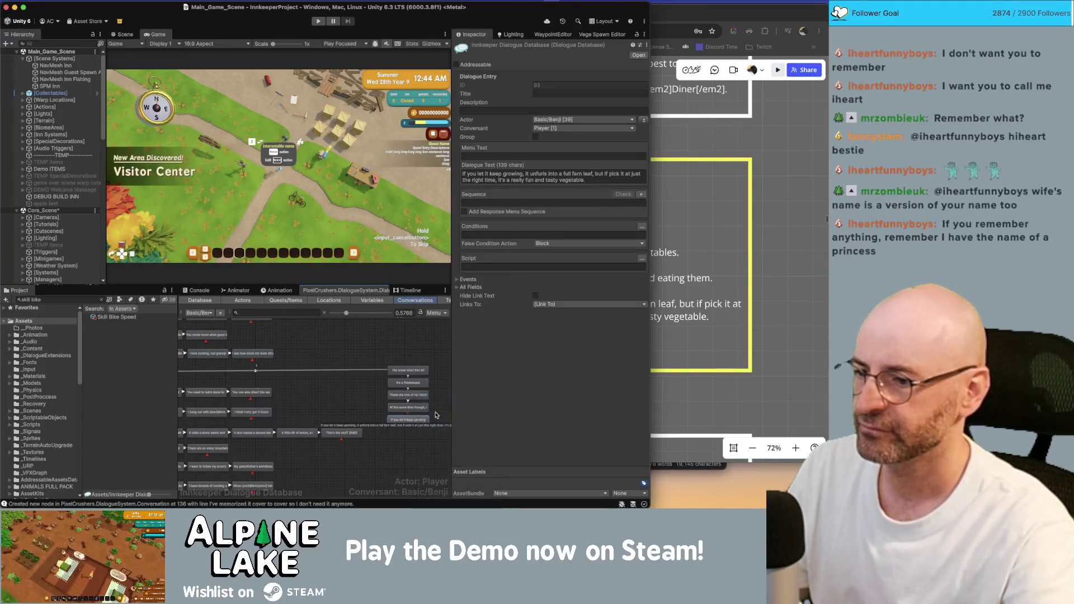
left_click(643, 120)
left_click(564, 173)
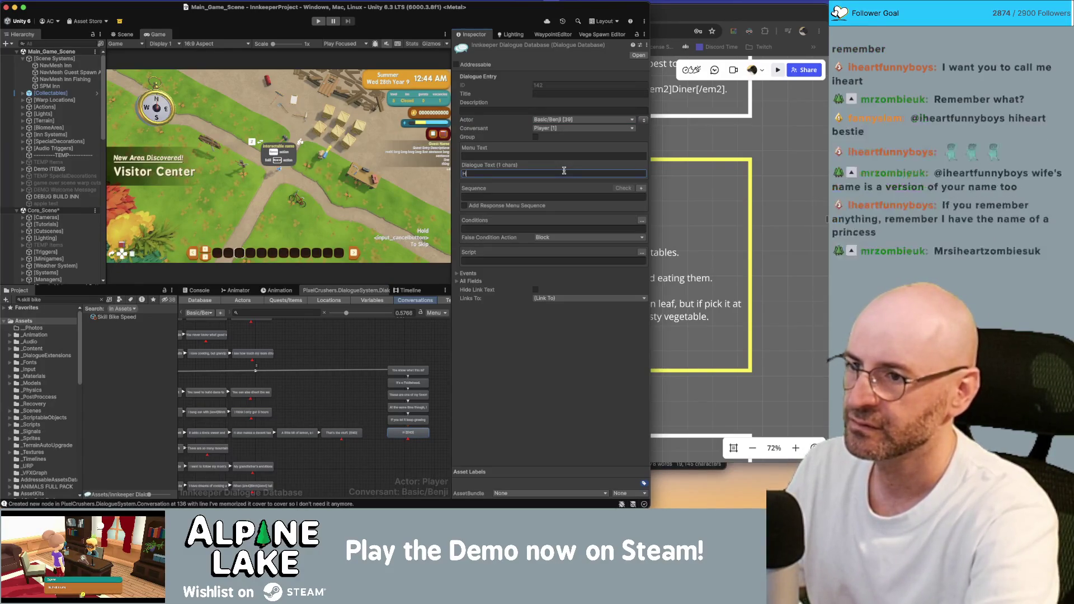
Enter 'Here, taste them,' as Benji's line and create an empty child node after it.
type("Here, taste them,")
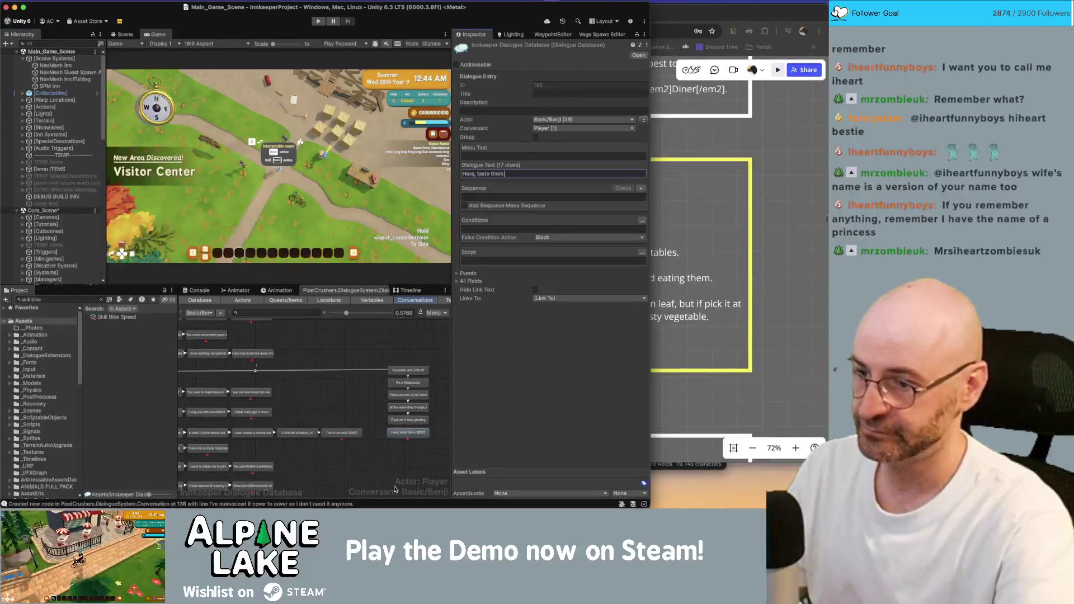
right_click(424, 432)
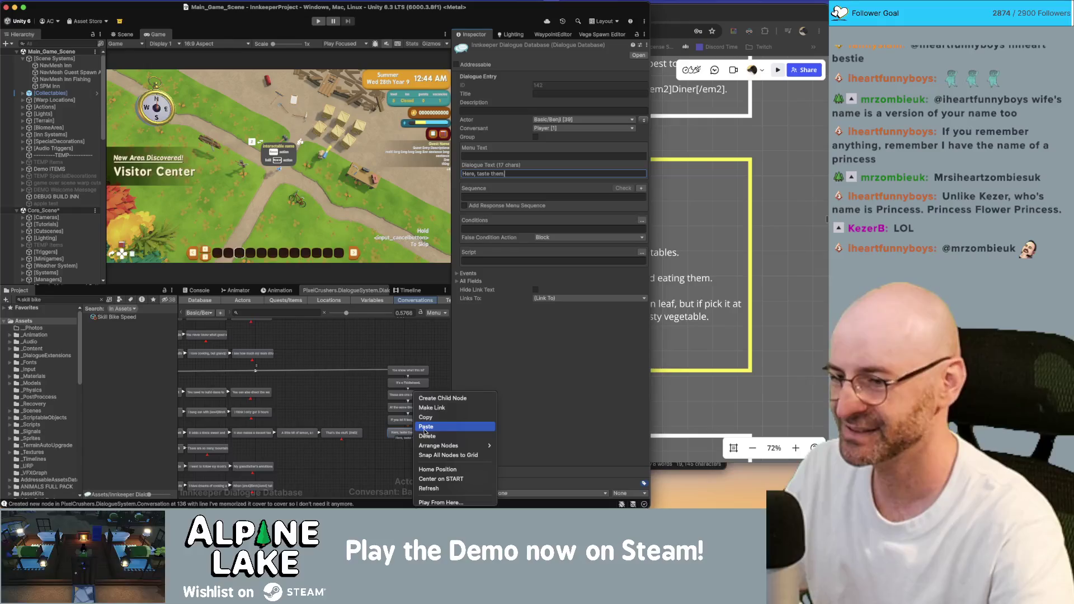
mouse_move(433, 444)
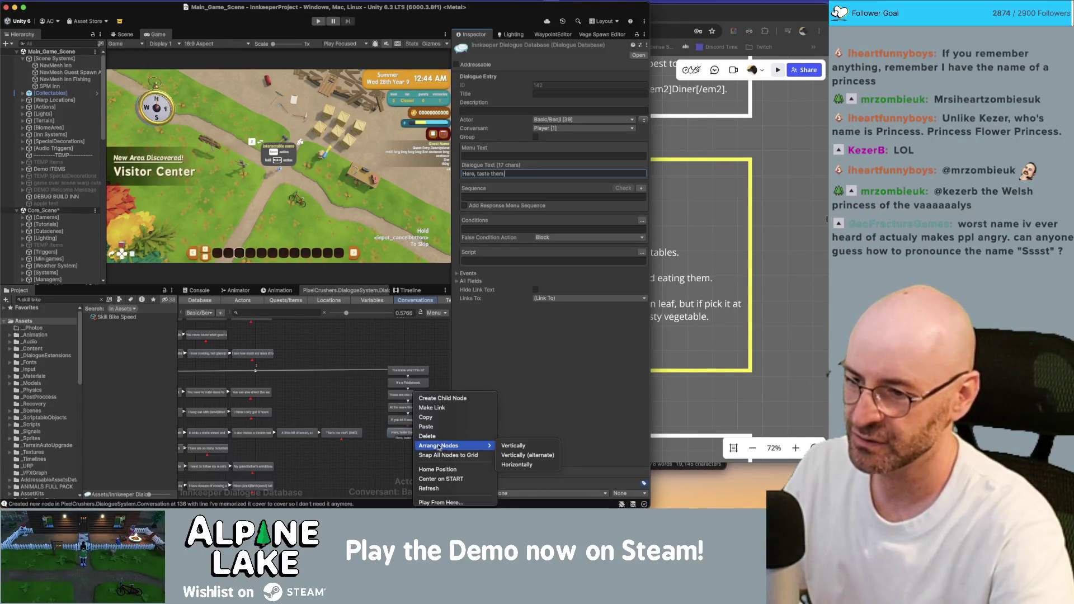
left_click(442, 398)
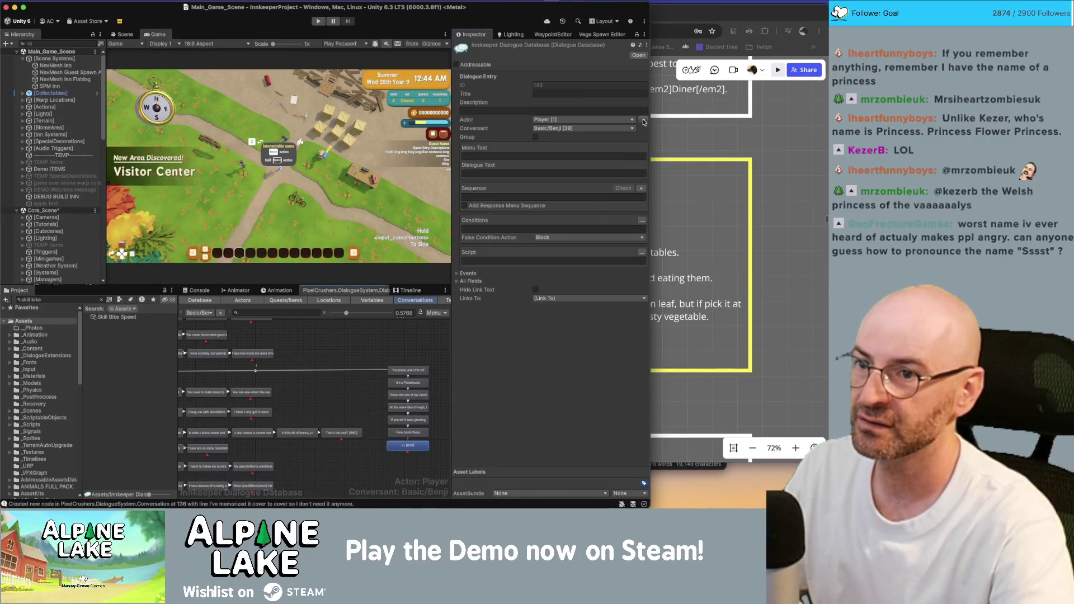
Make the new node an NPC line with the sequence Continue().
left_click(644, 121)
left_click(556, 172)
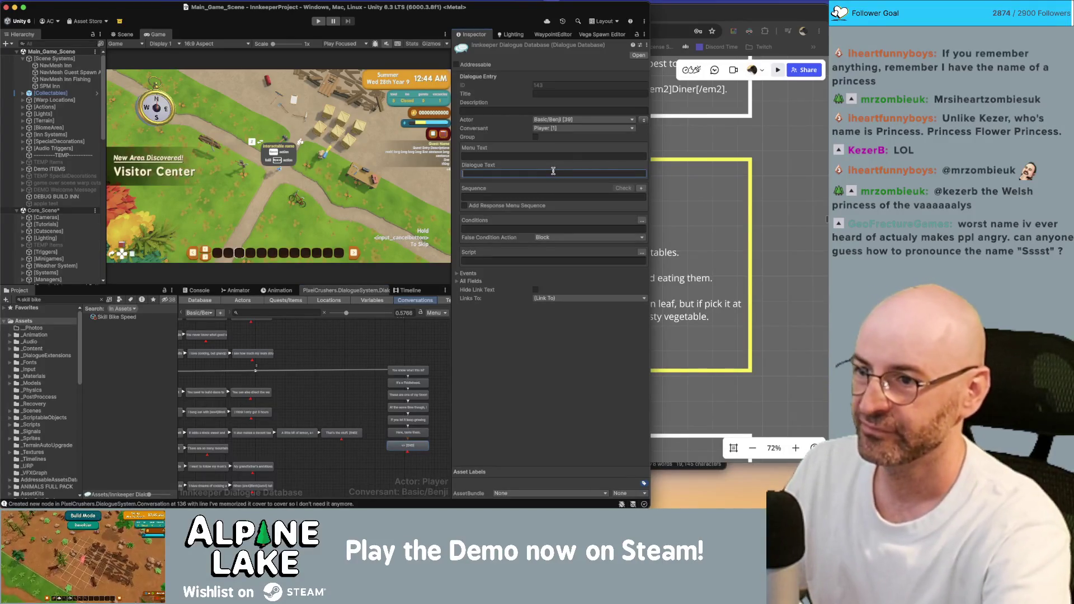
left_click(560, 196)
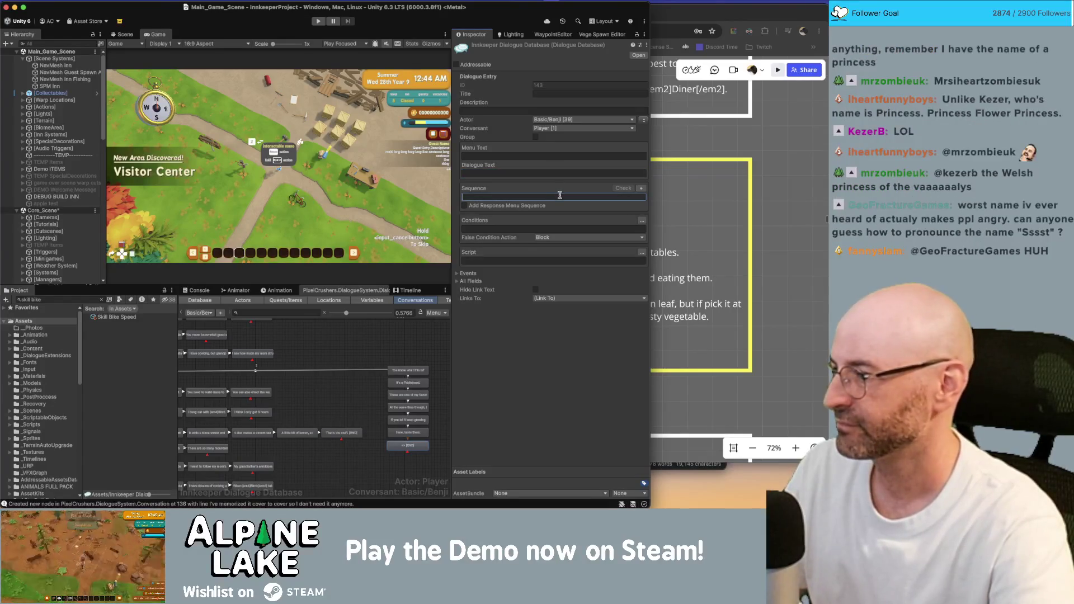
type("Continue()")
left_click(456, 274)
Add an event calling ActionGiveItem.GiveGiftFailsafe and start searching for the item 'fere'.
left_click(456, 274)
left_click(626, 323)
left_click(518, 311)
type("give gift")
key("Return")
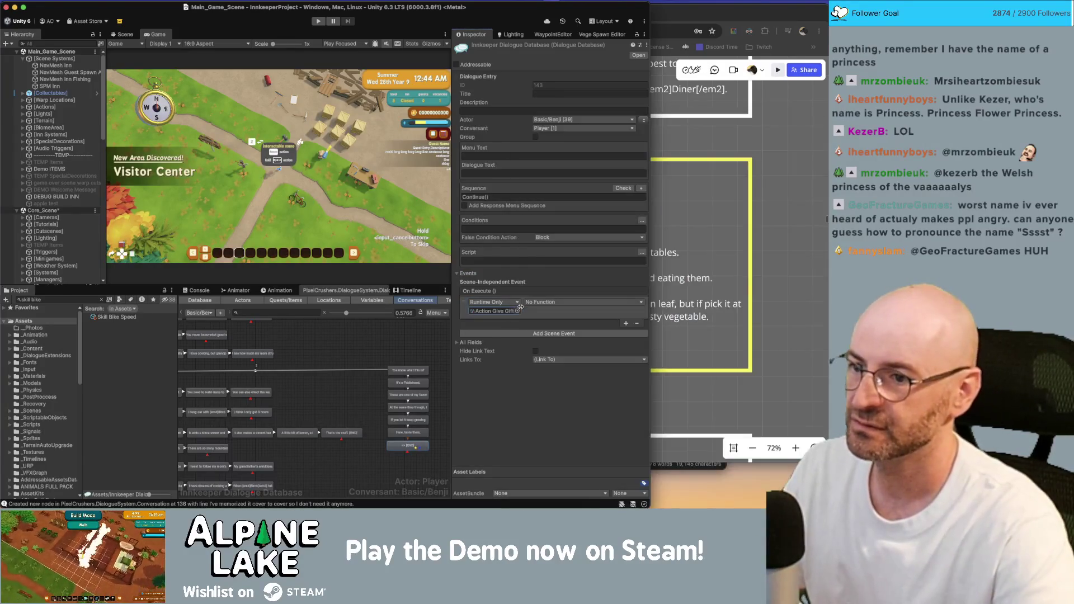
left_click(613, 303)
mouse_move(601, 332)
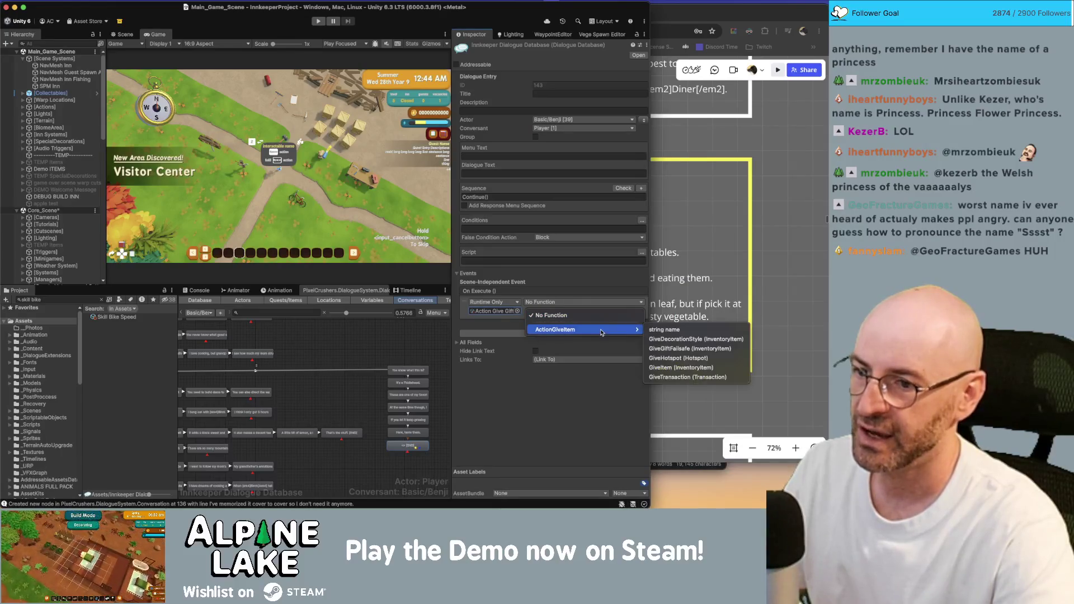
left_click(687, 348)
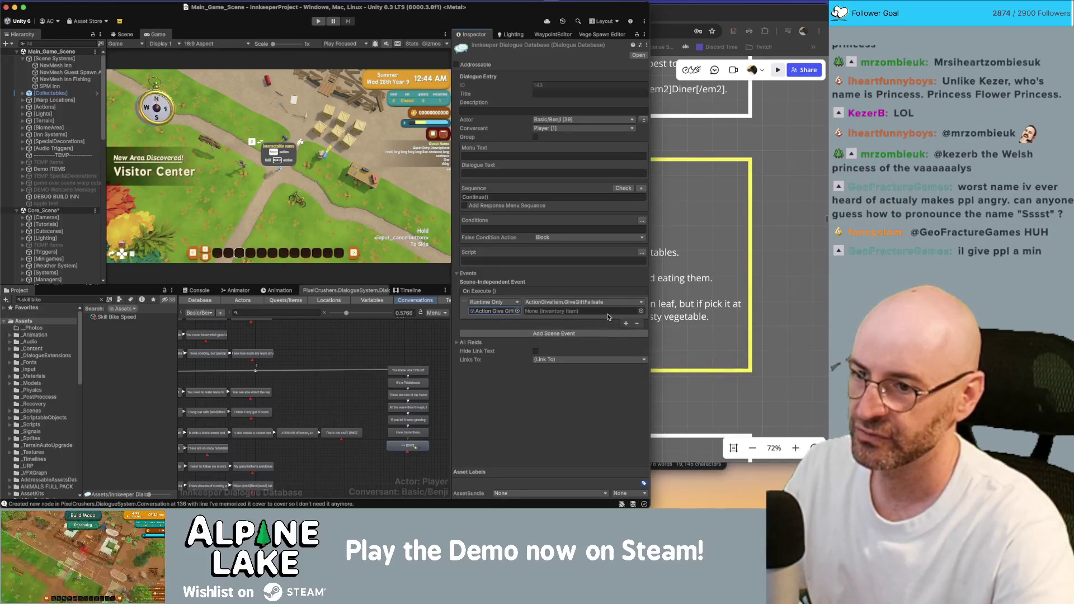
left_click(643, 312)
type("f")
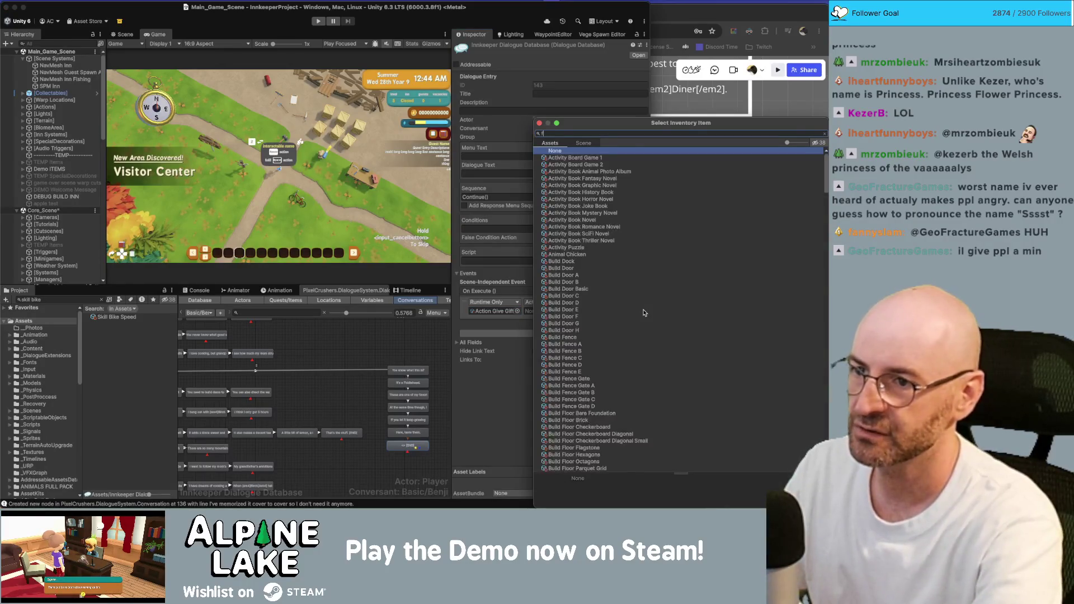
type("ere")
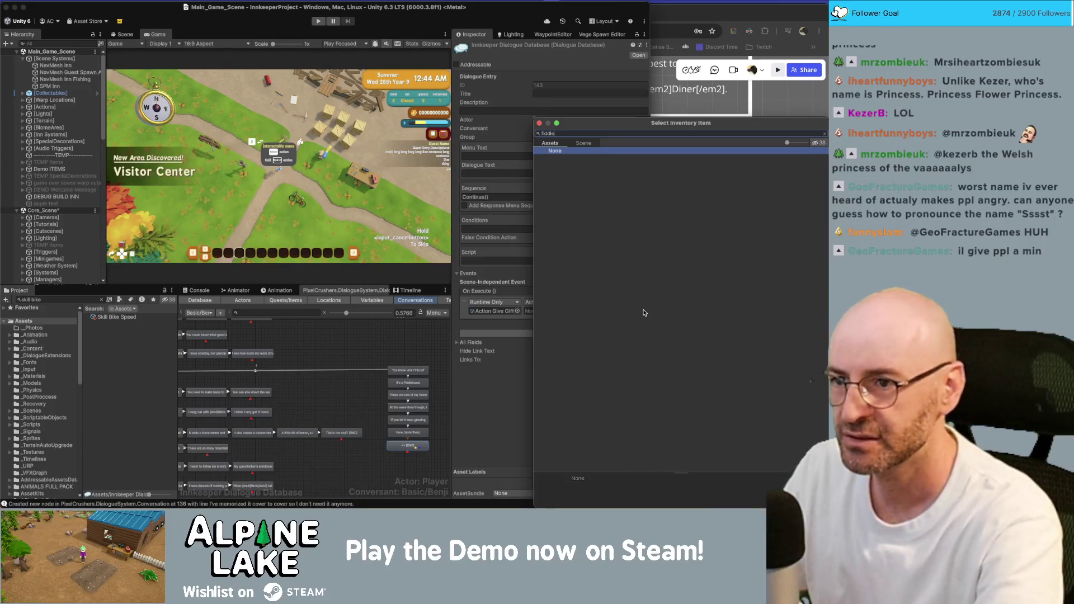
key("BackSpace")
key("BackSpace")
key("BackSpace")
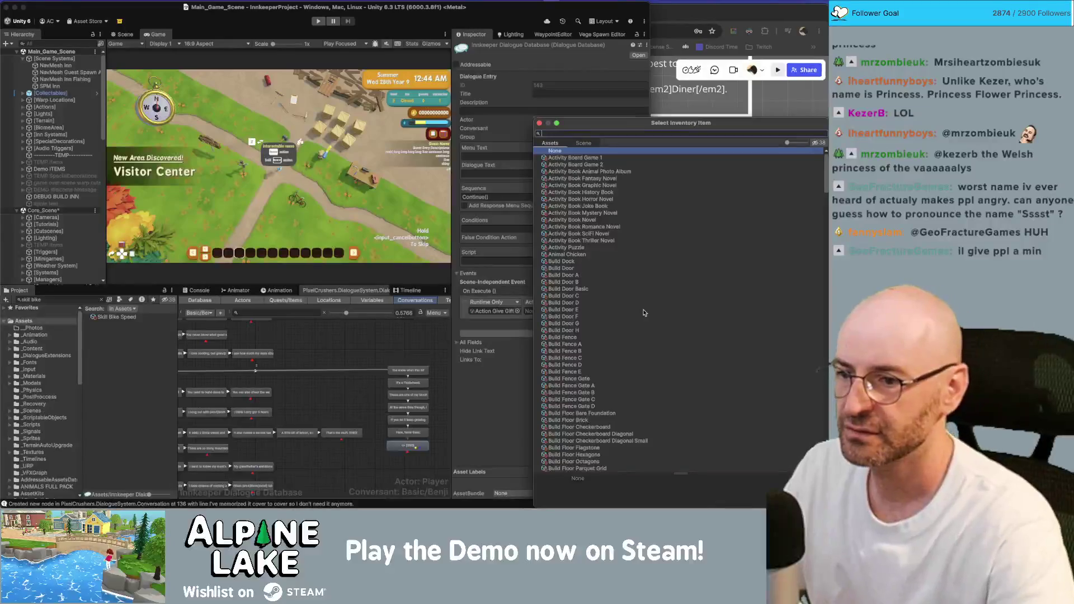
scroll(643, 313, "down", 15)
scroll(638, 311, "down", 7)
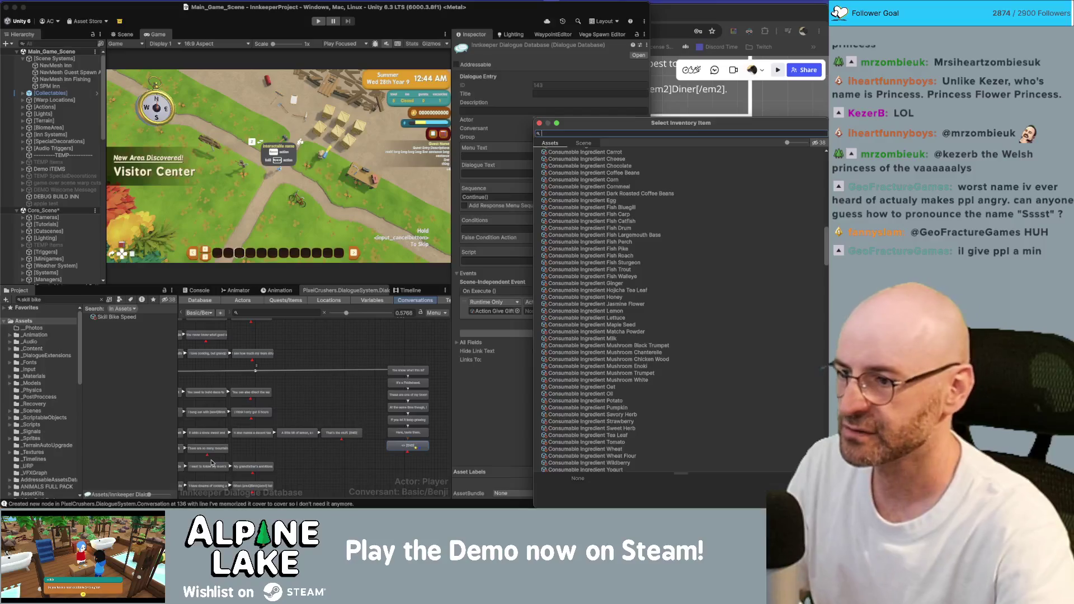
left_click(299, 370)
Search Project assets for 'fiddlehead', then 'fern', and maximise the editor window.
left_click(70, 299)
type("fid")
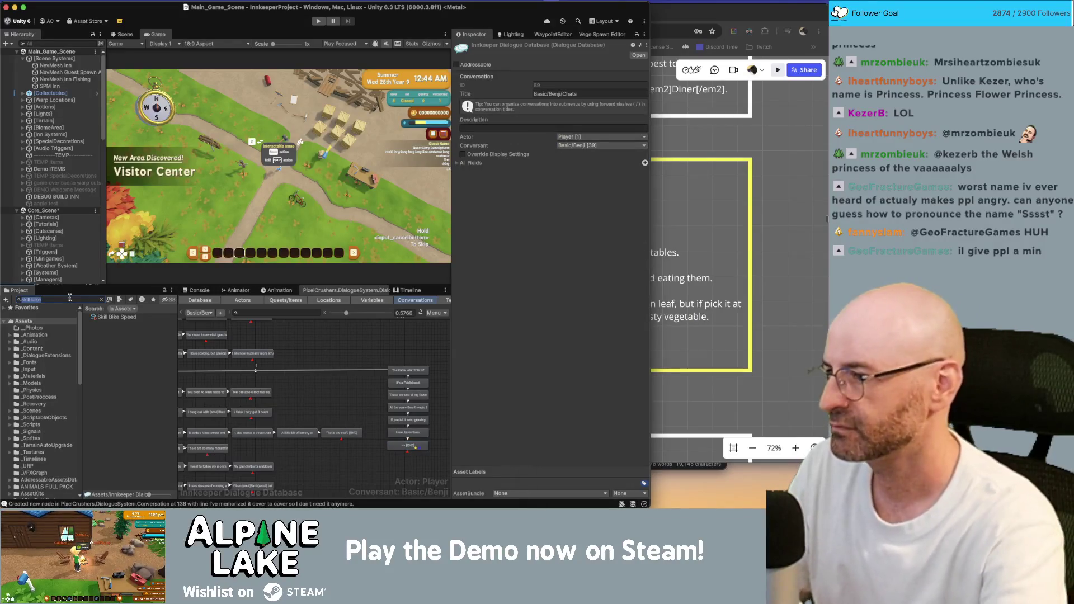
type("dlehead")
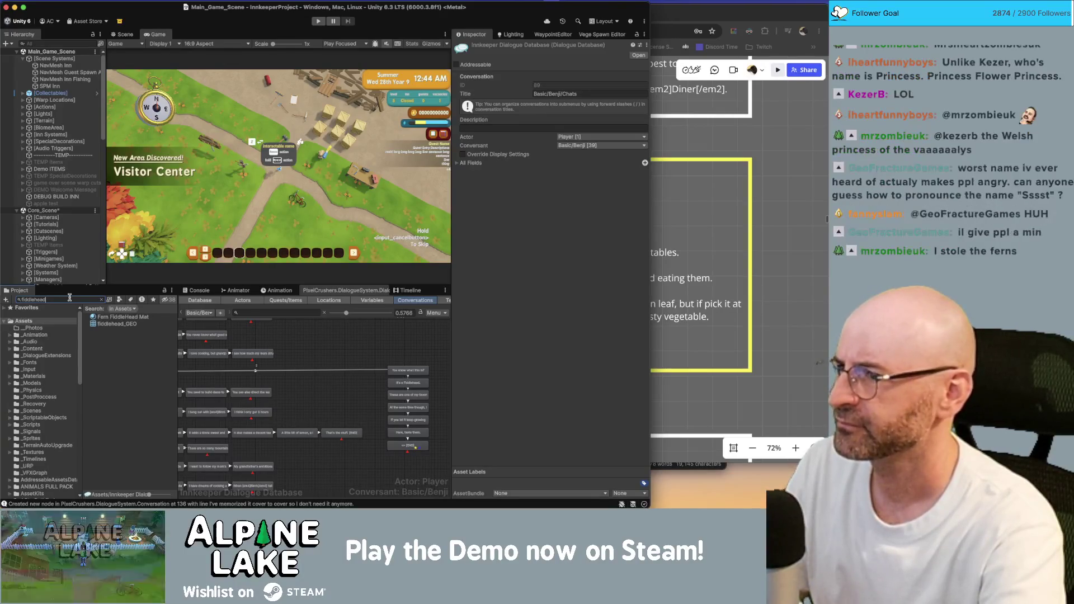
left_click(69, 298)
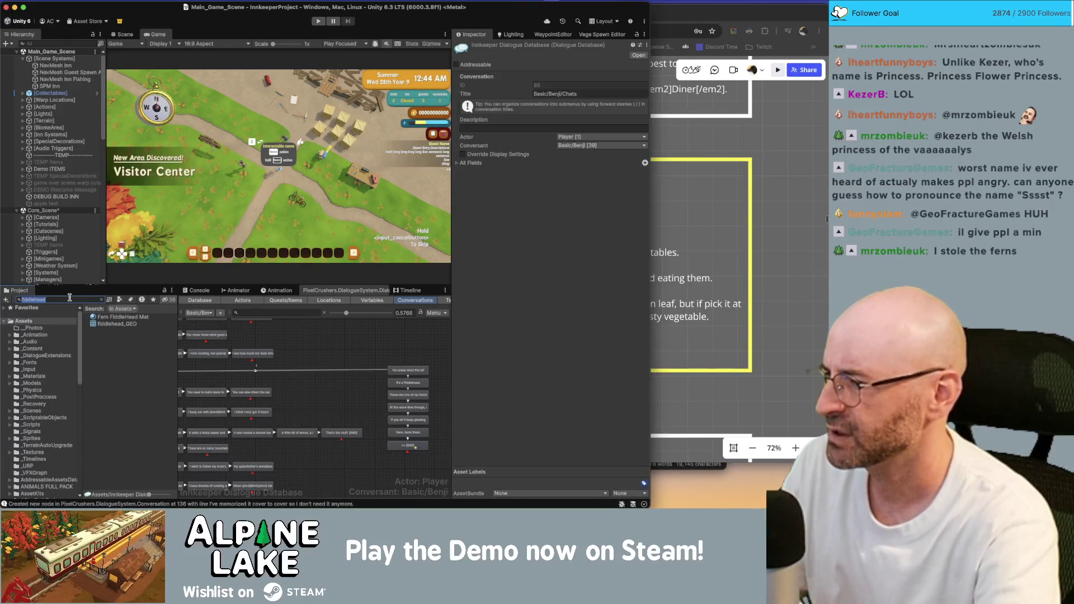
type("fern")
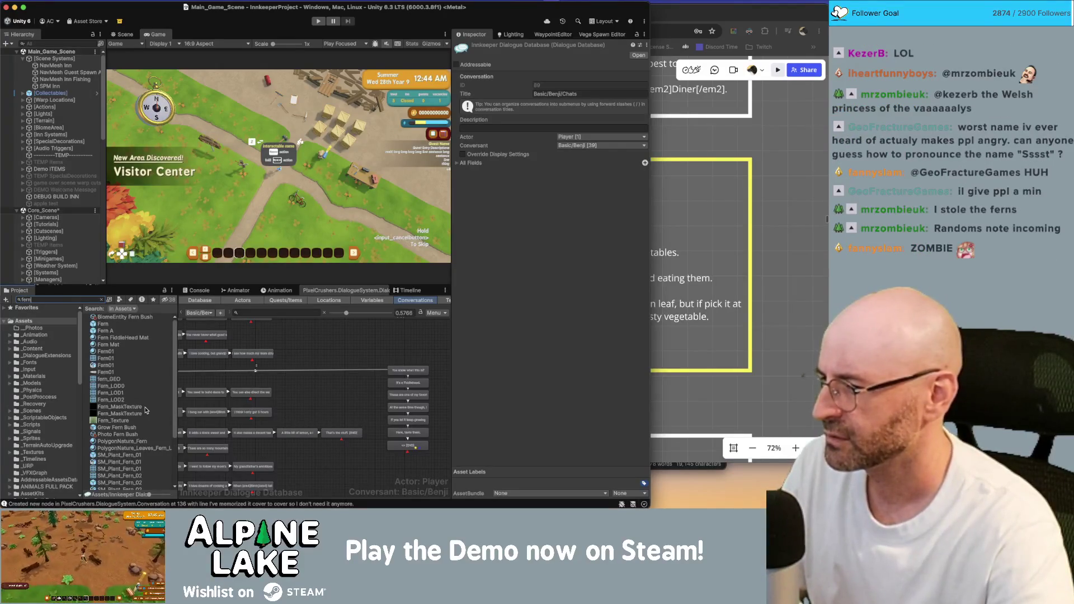
scroll(146, 410, "down", 3)
scroll(144, 411, "up", 1)
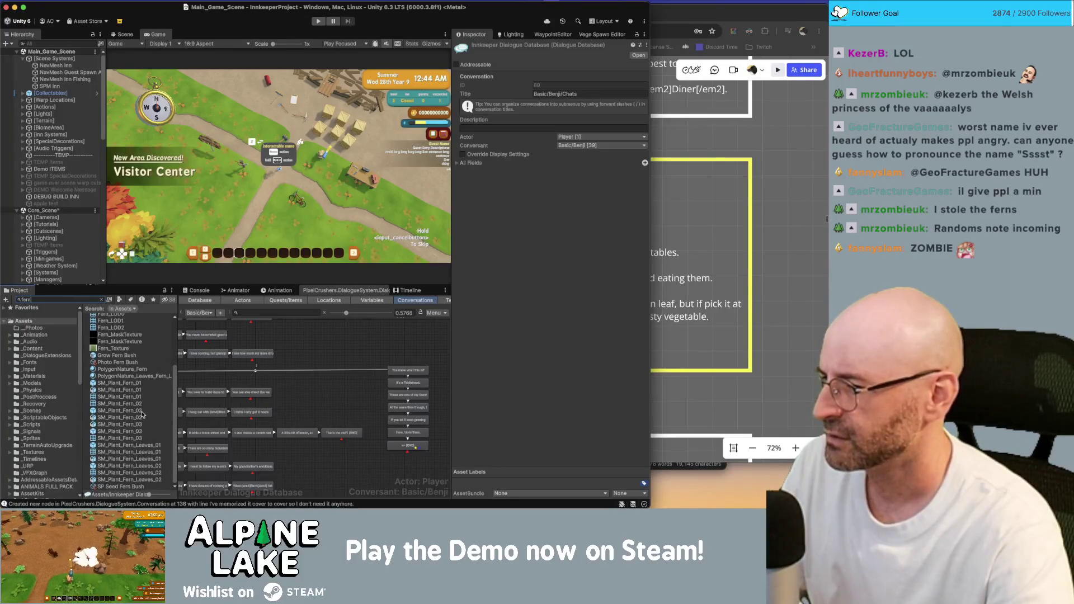
scroll(142, 414, "up", 3)
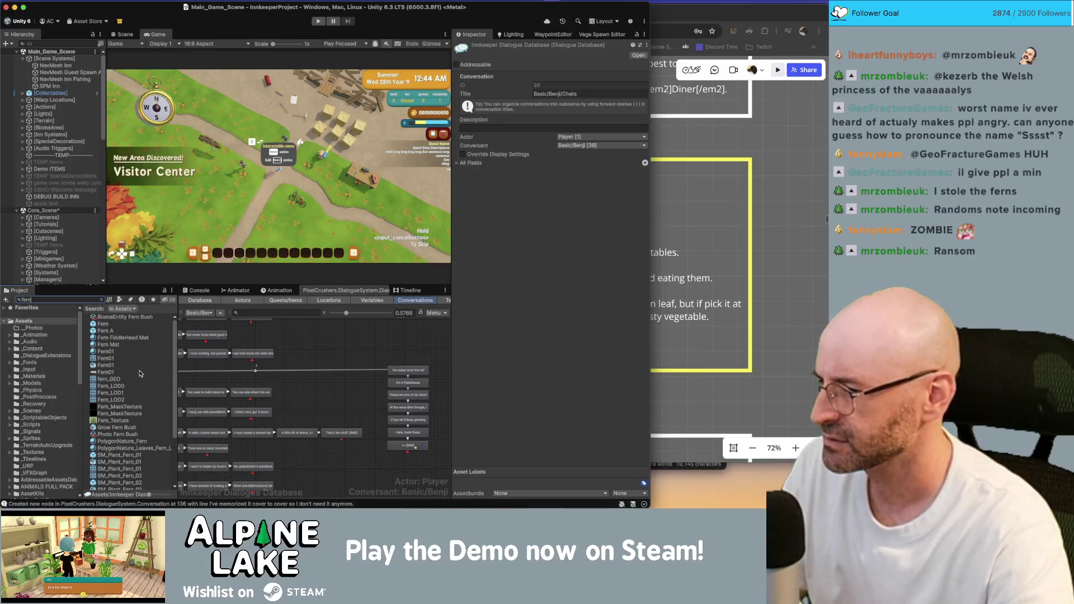
left_click(321, 340)
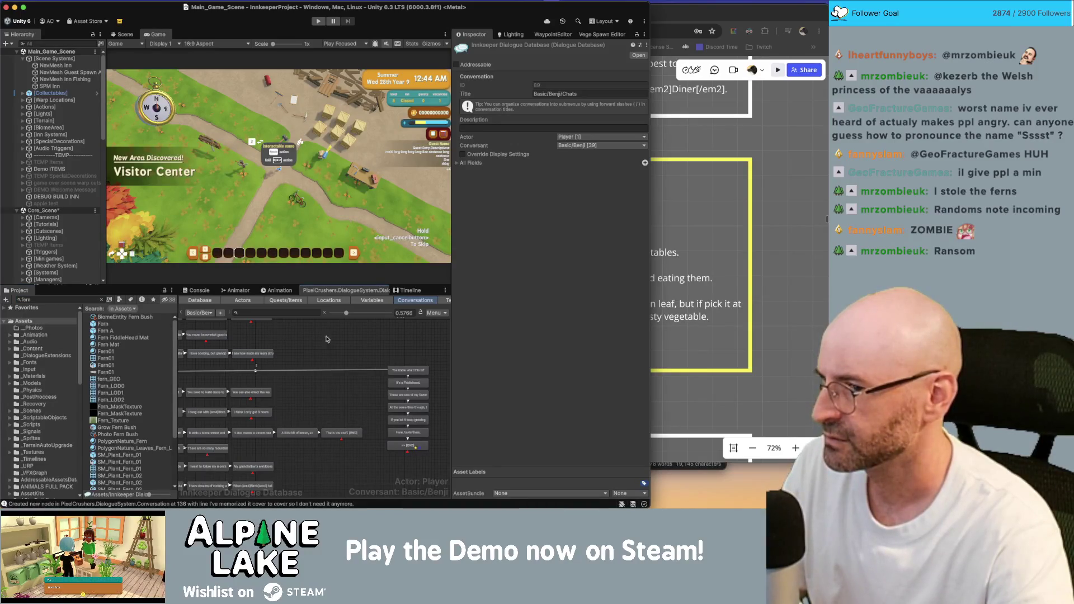
double_click(466, 10)
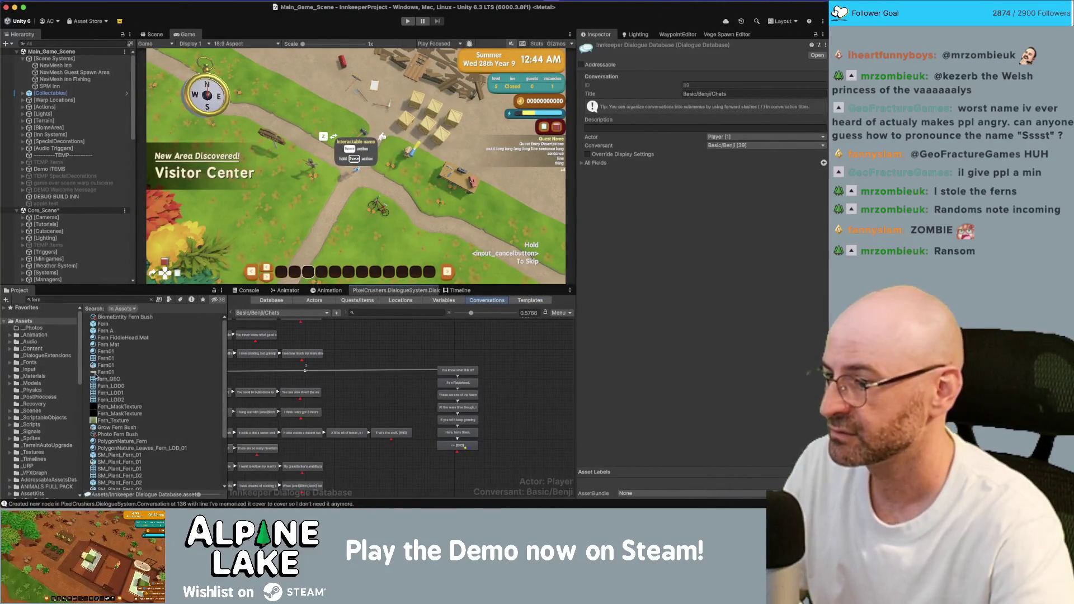
Open the Grow Fern Bush prefab from the Project window.
scroll(128, 425, "down", 3)
left_click(124, 348)
left_click(126, 356)
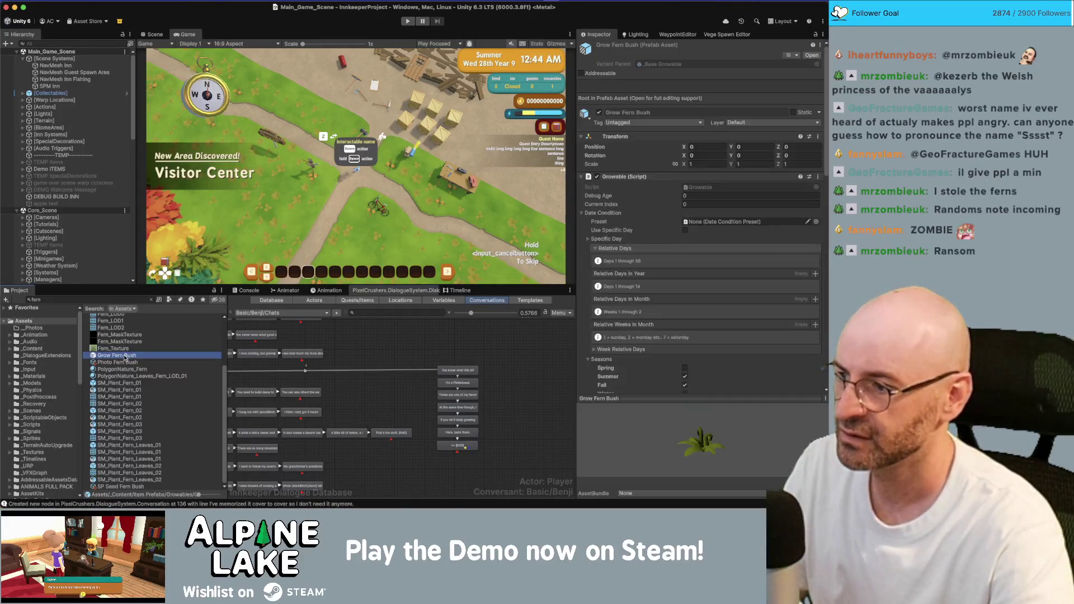
double_click(126, 356)
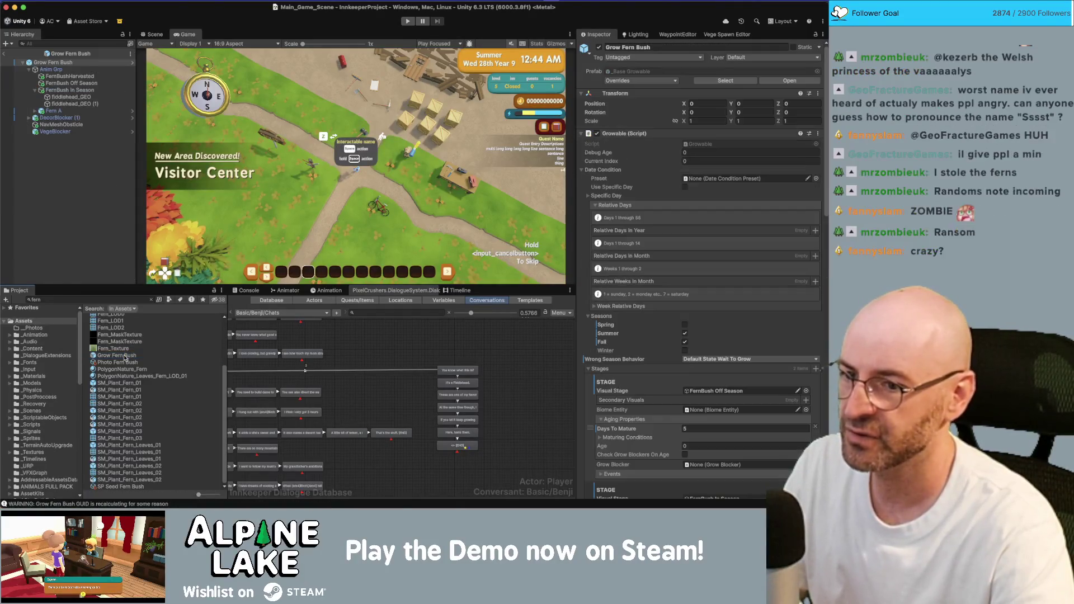
Inspect both fiddlehead_GEO meshes and the root, collapsing Date Condition and Stages.
left_click(90, 97)
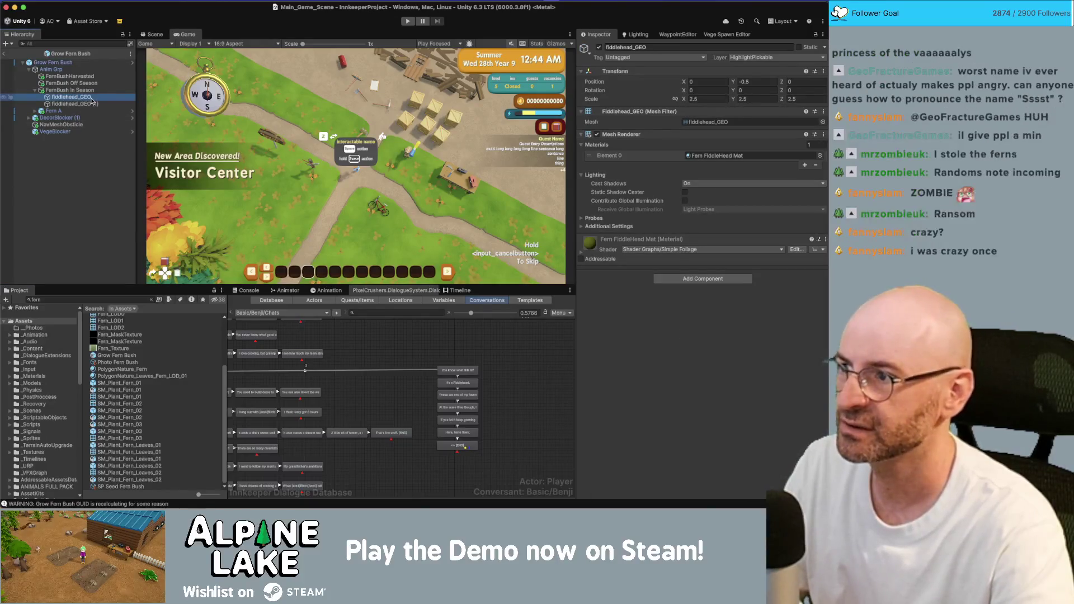
left_click(90, 104)
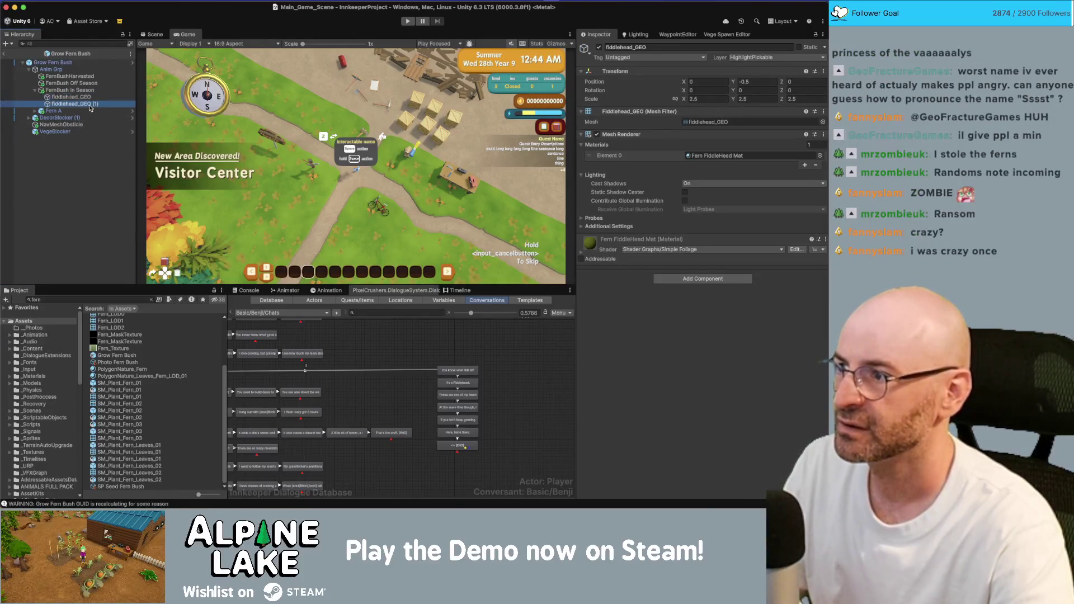
left_click(87, 64)
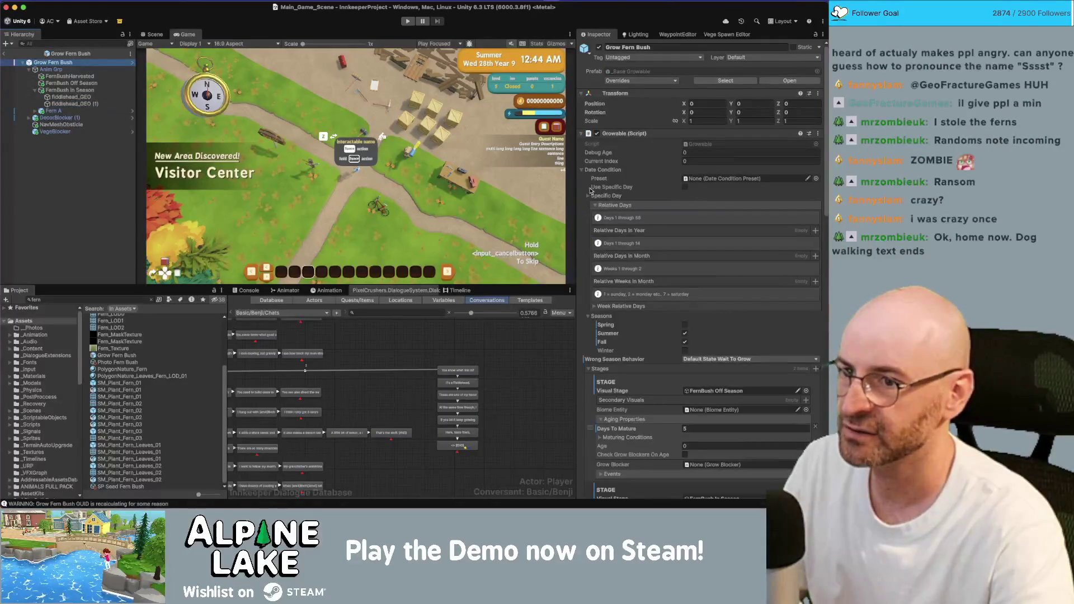
left_click(586, 170)
left_click(586, 171)
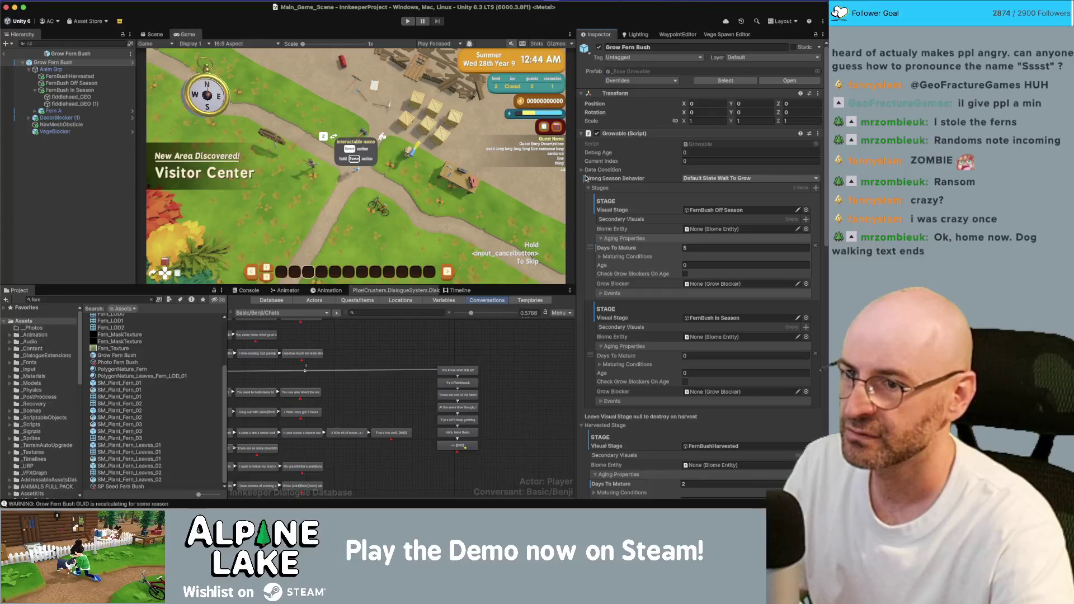
left_click(588, 188)
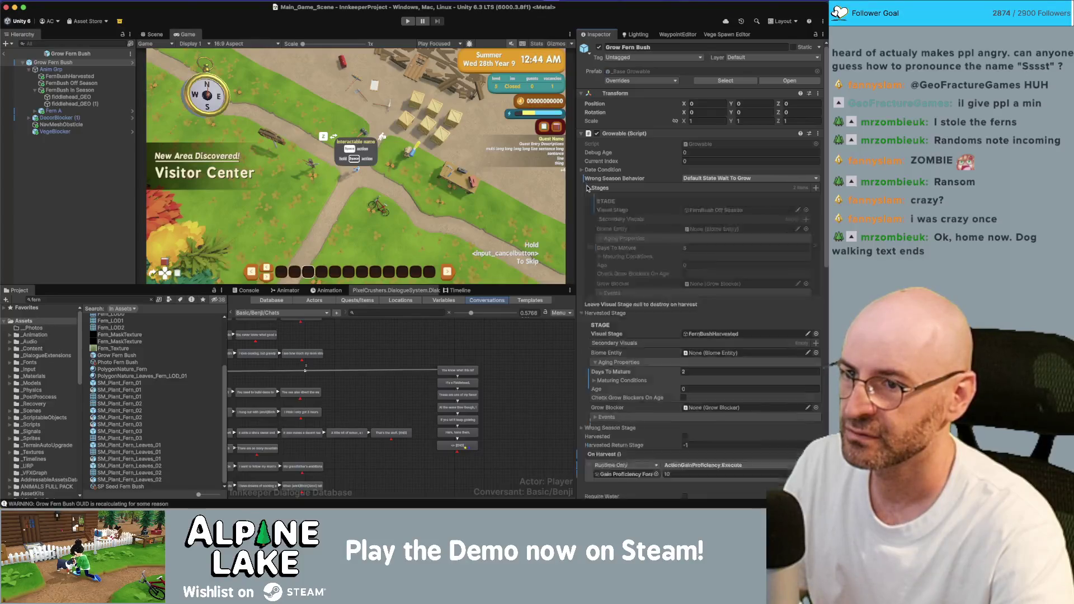
Inspect FernBush In Season's Item Picker, still giving Flower Rose, then select fiddlehead_GEO (1).
left_click(100, 90)
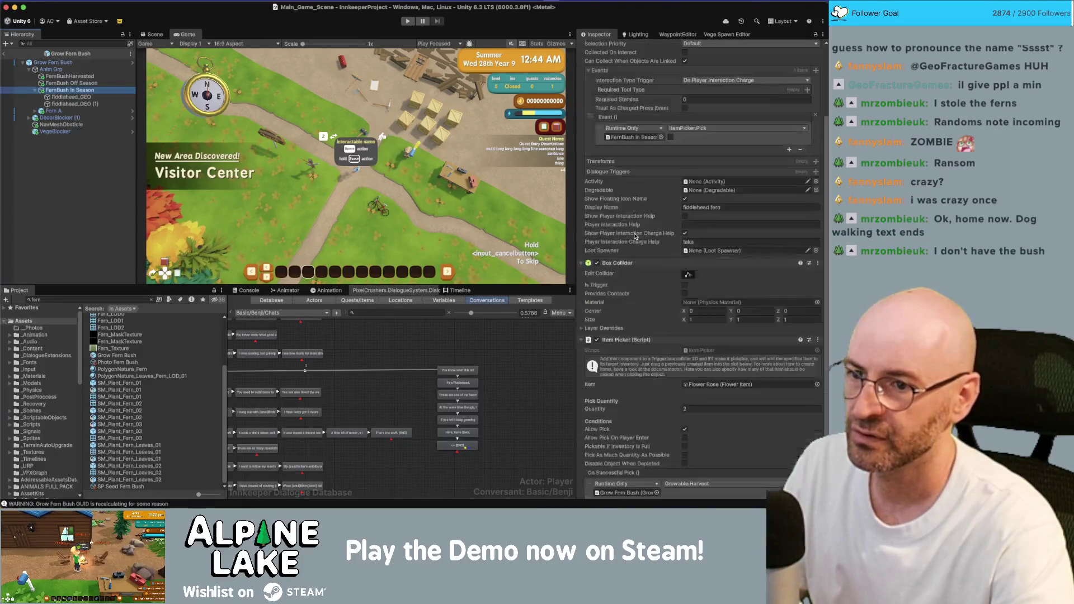
scroll(638, 236, "down", 5)
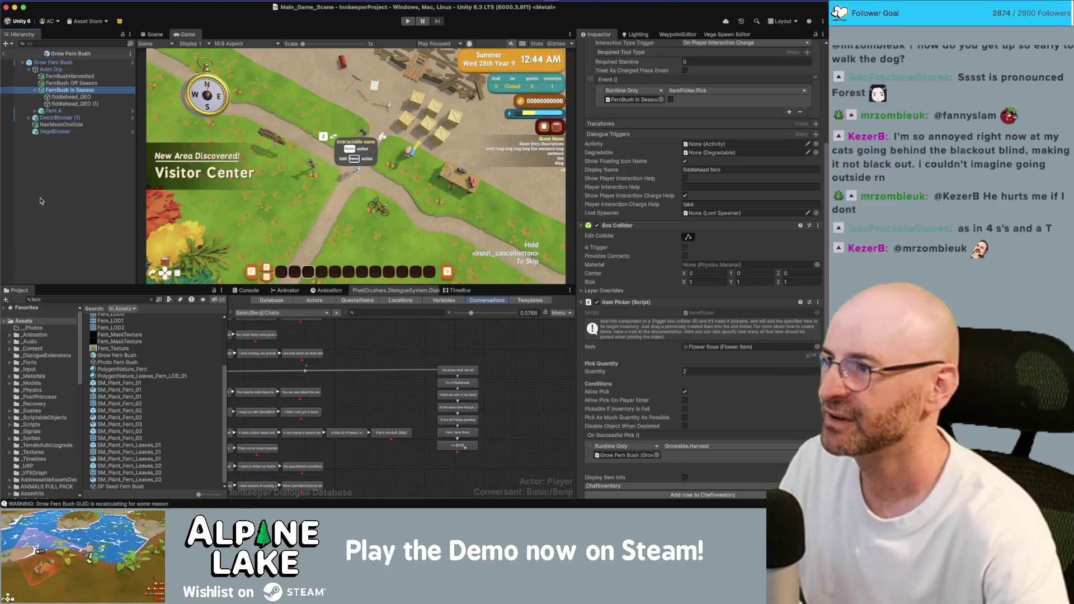
left_click(73, 103)
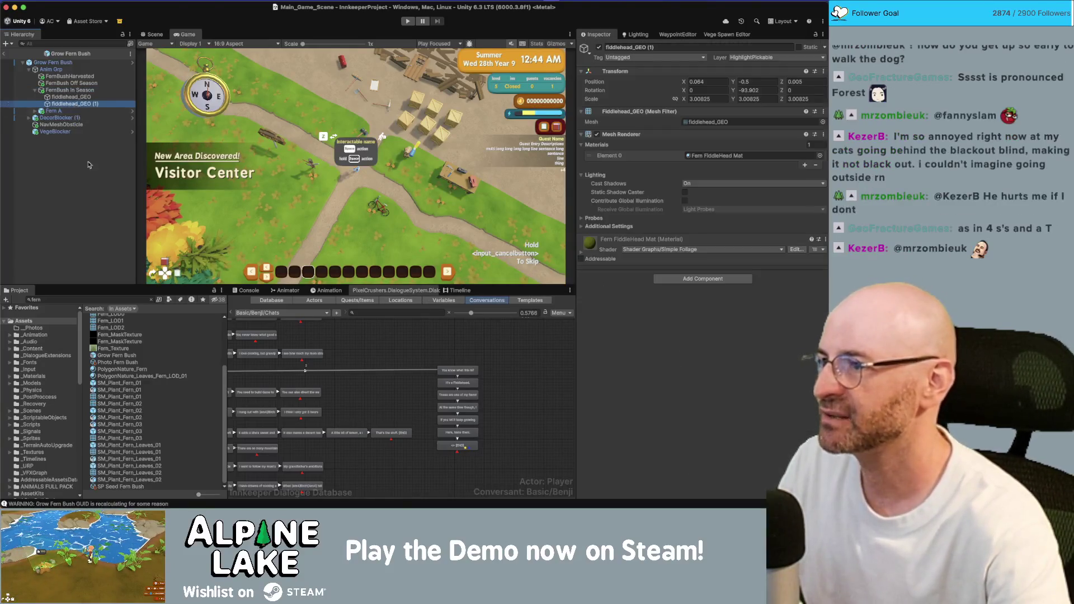
Search the project for wildberry and multi-select the Consumable, Consumable Ingredient, SP Consumable and Stats Consumable Wildberry assets.
left_click(108, 299)
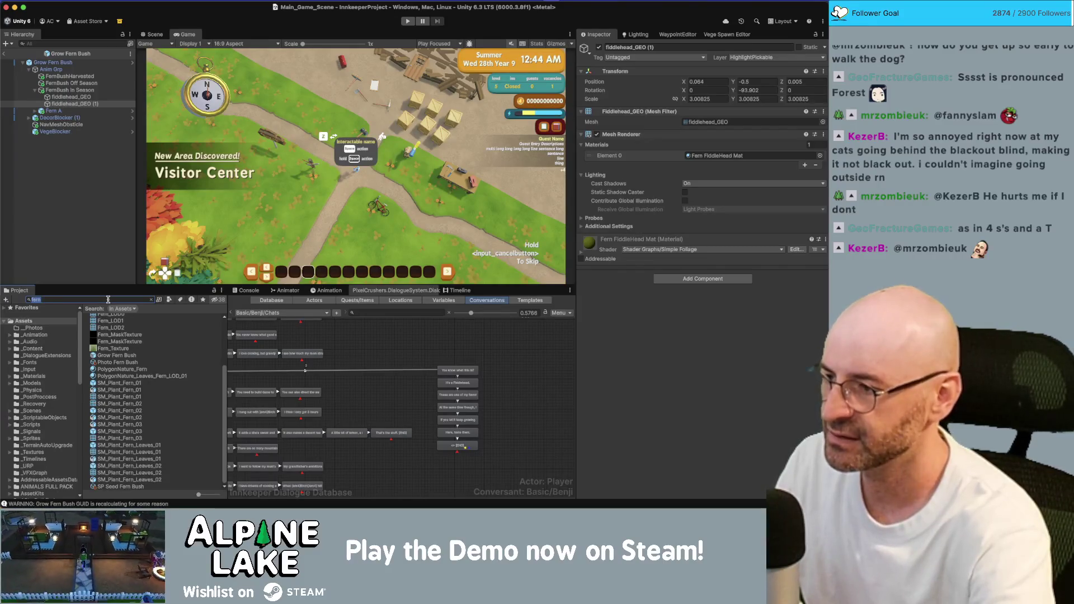
type("wildbe")
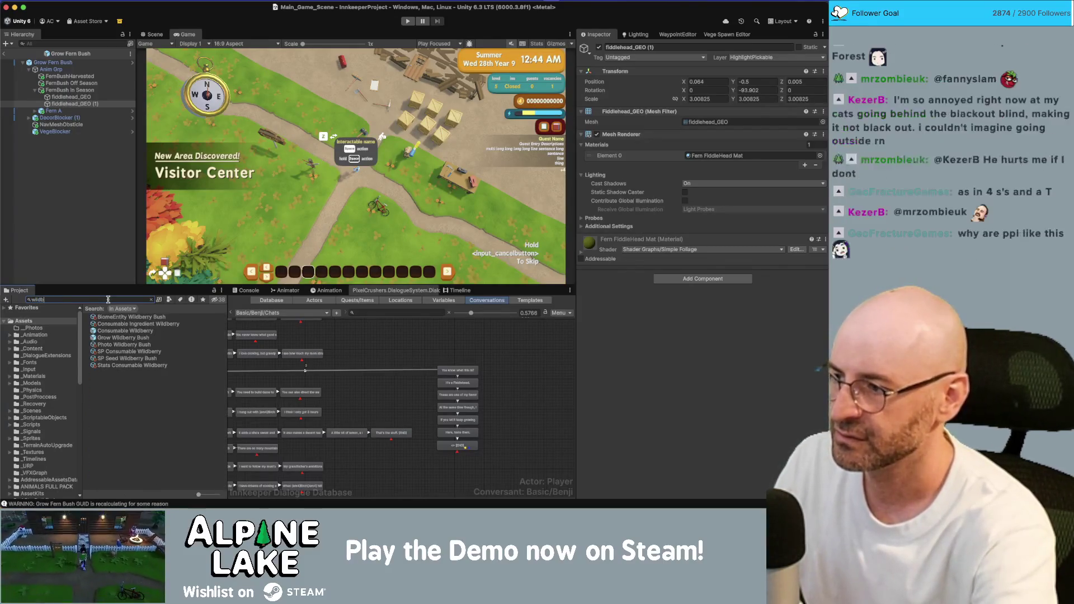
type("erry")
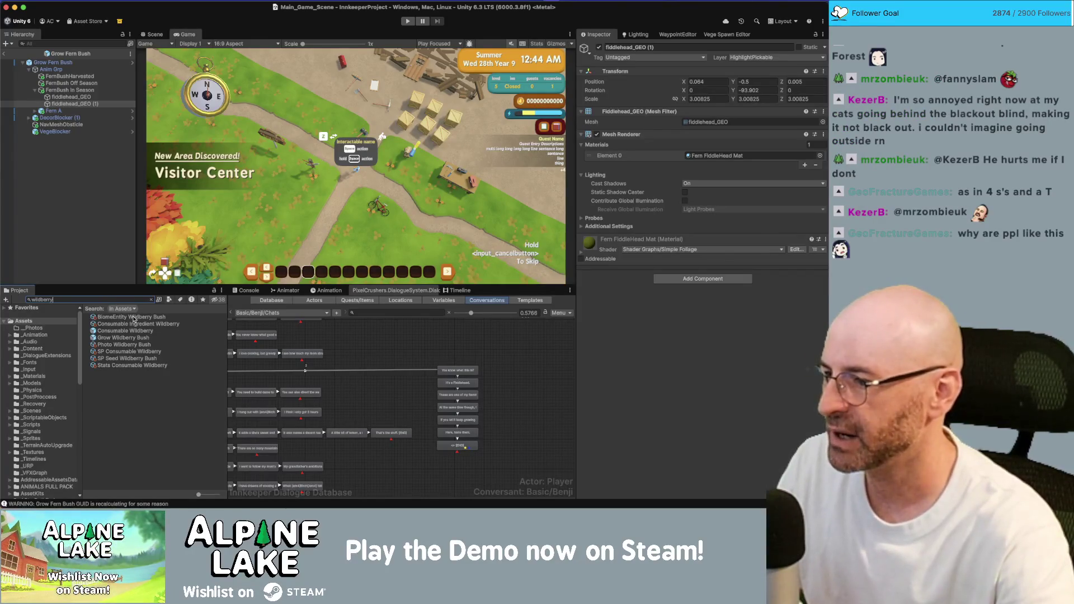
left_click(124, 332)
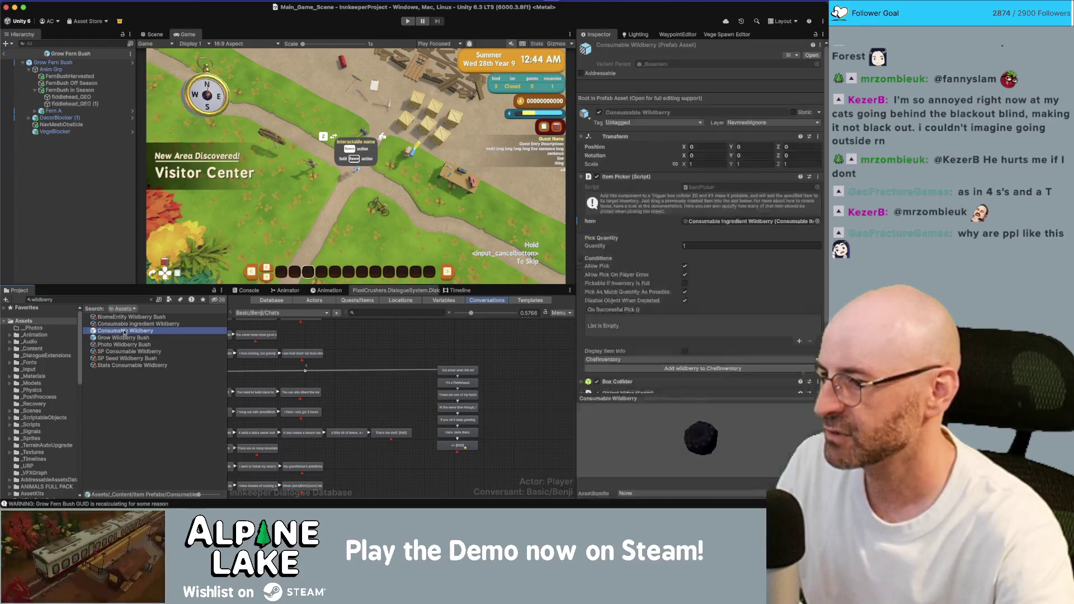
left_click(139, 325, "super")
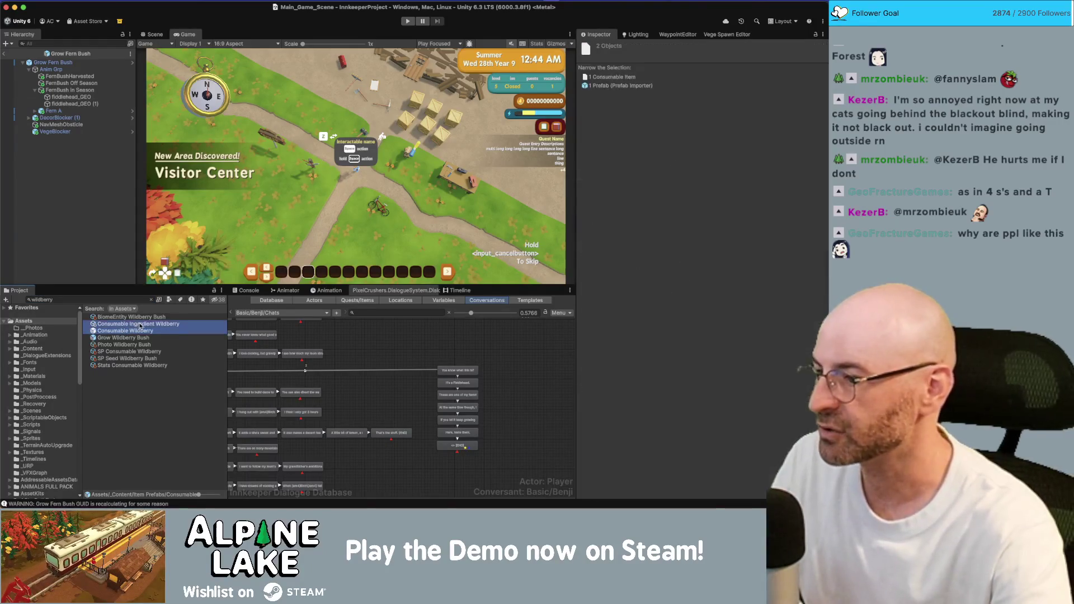
left_click(139, 353, "super")
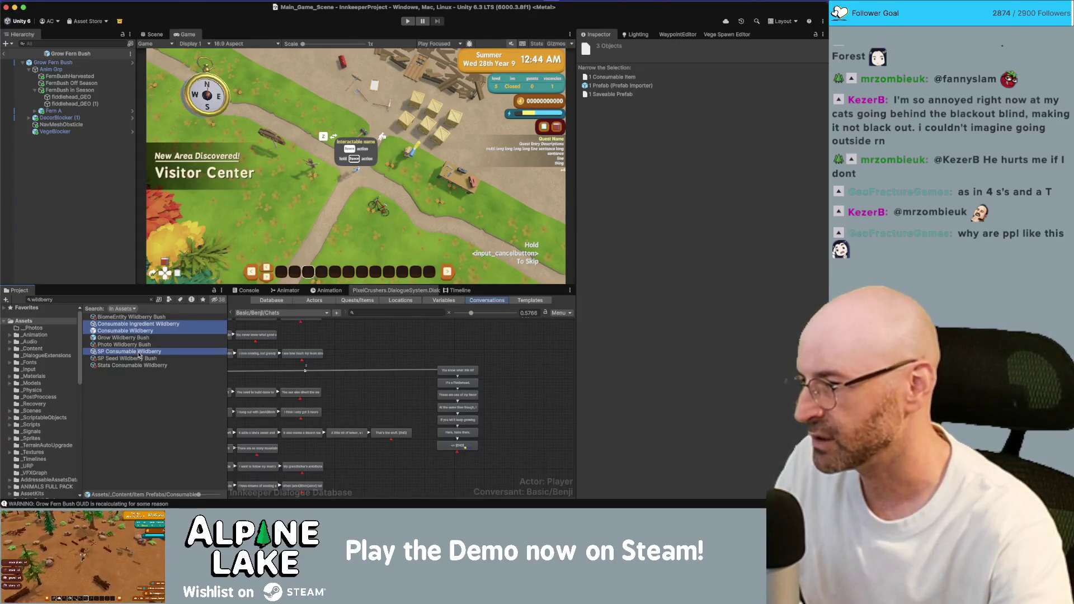
left_click(155, 366, "super")
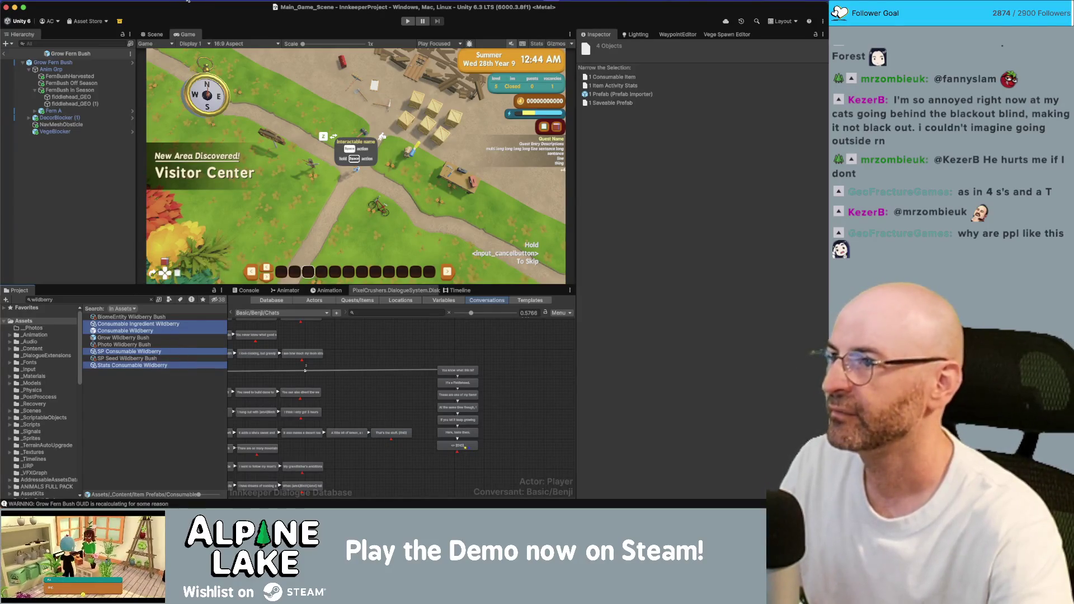
left_click(125, 0)
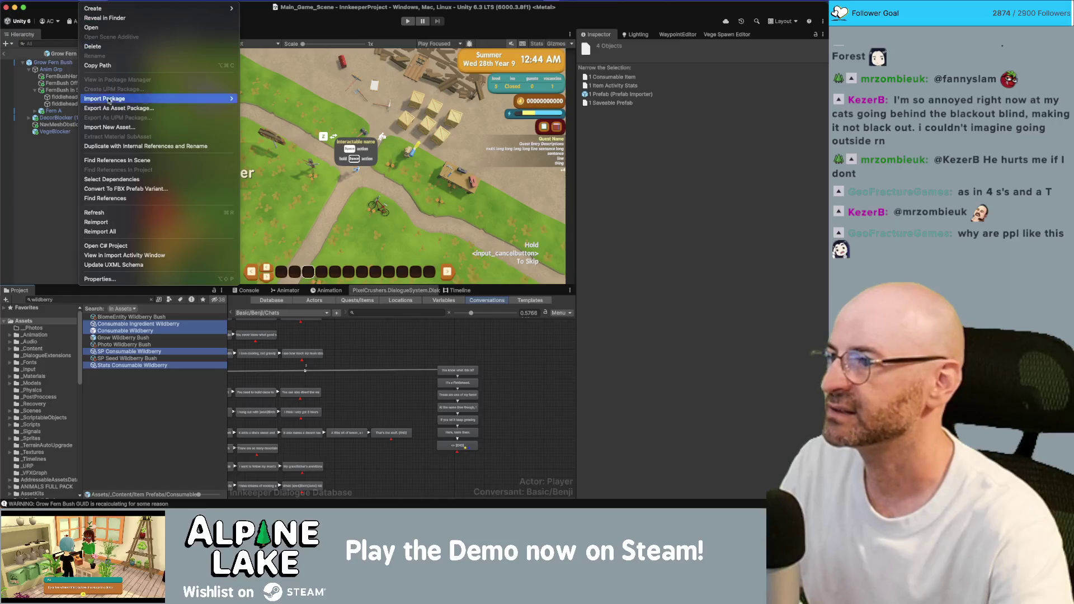
Duplicate the four selected assets, replacing 'Wildberry' with 'Fiddlehead' in their names and references.
left_click(124, 146)
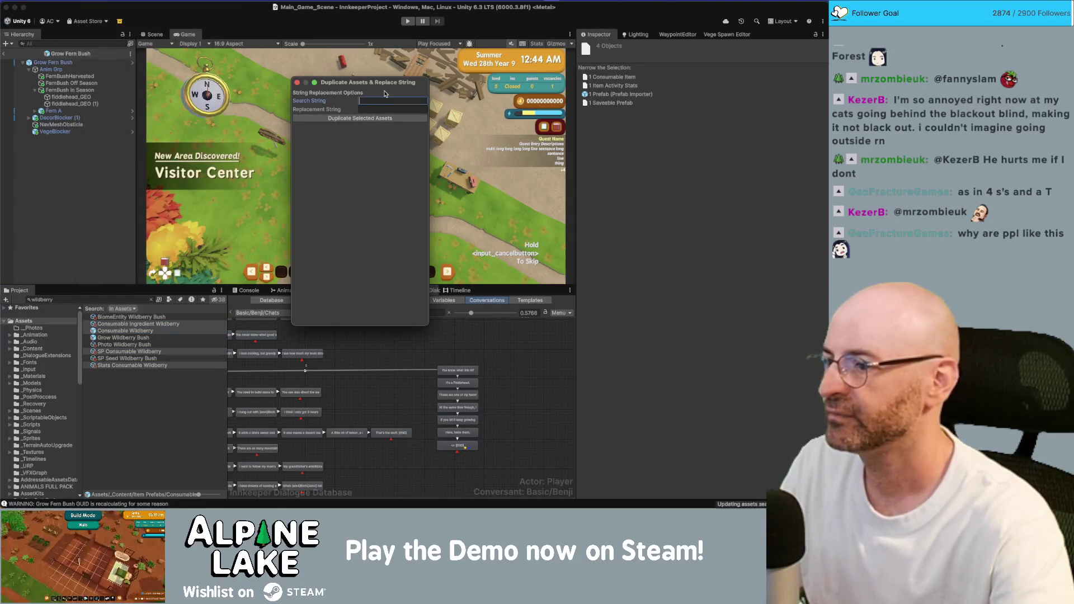
type("Wildberry")
key("Tab")
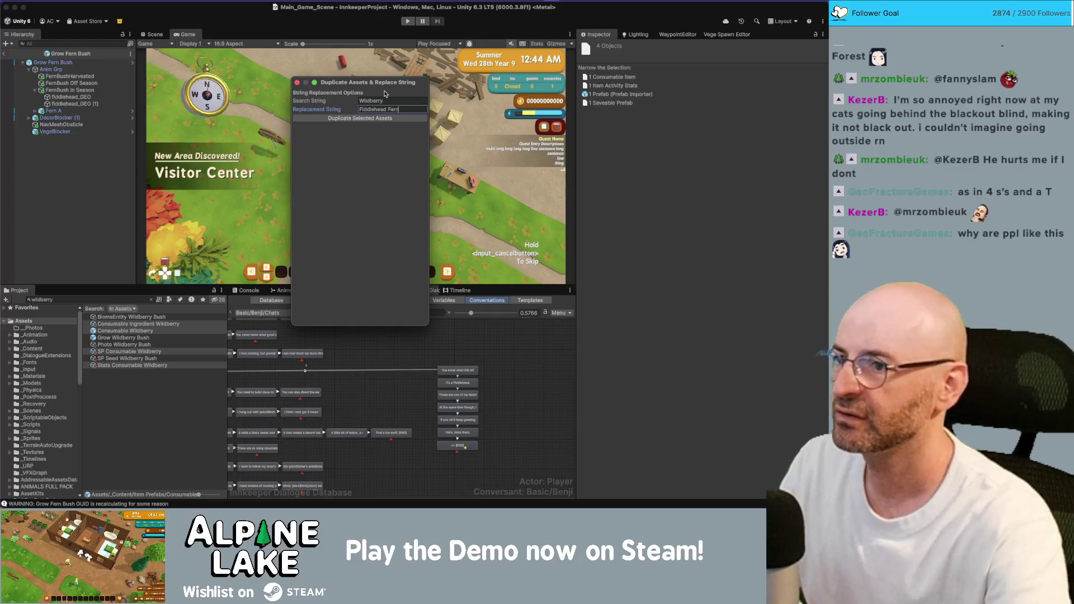
key("BackSpace")
key("BackSpace")
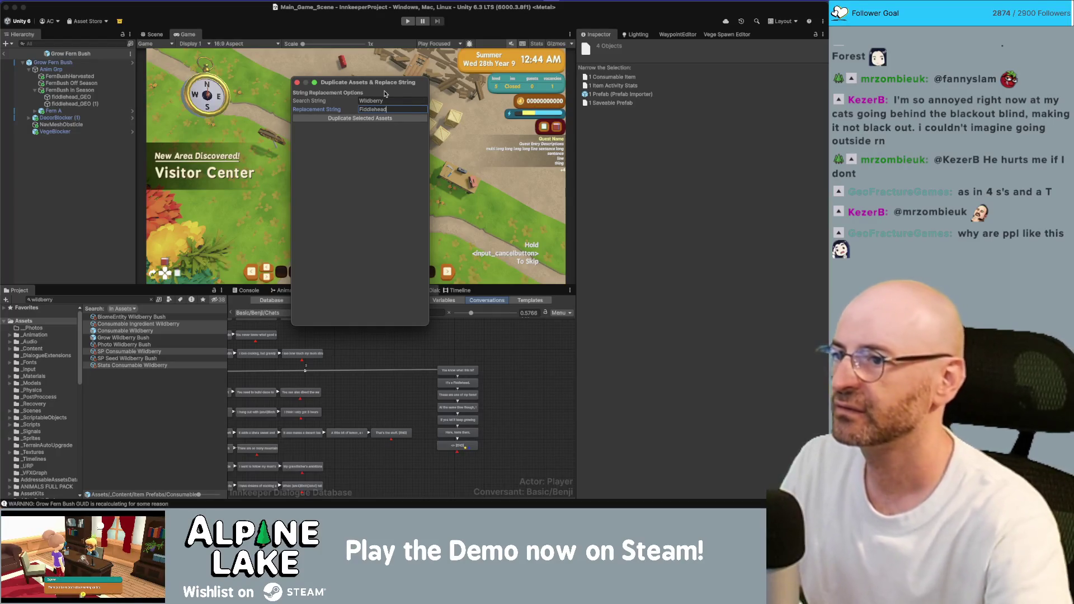
left_click(386, 119)
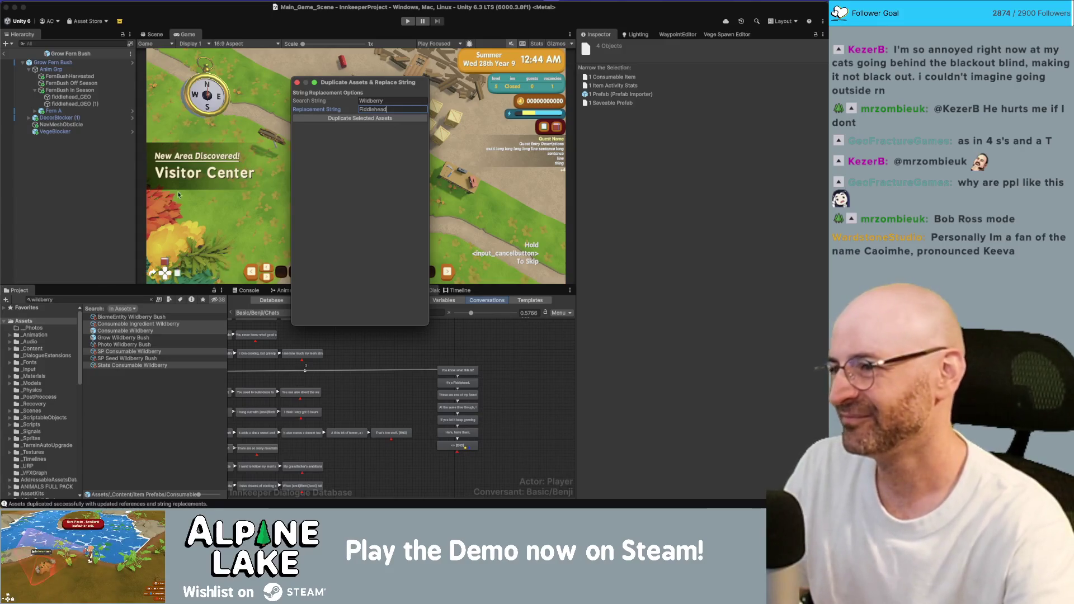
left_click(86, 297)
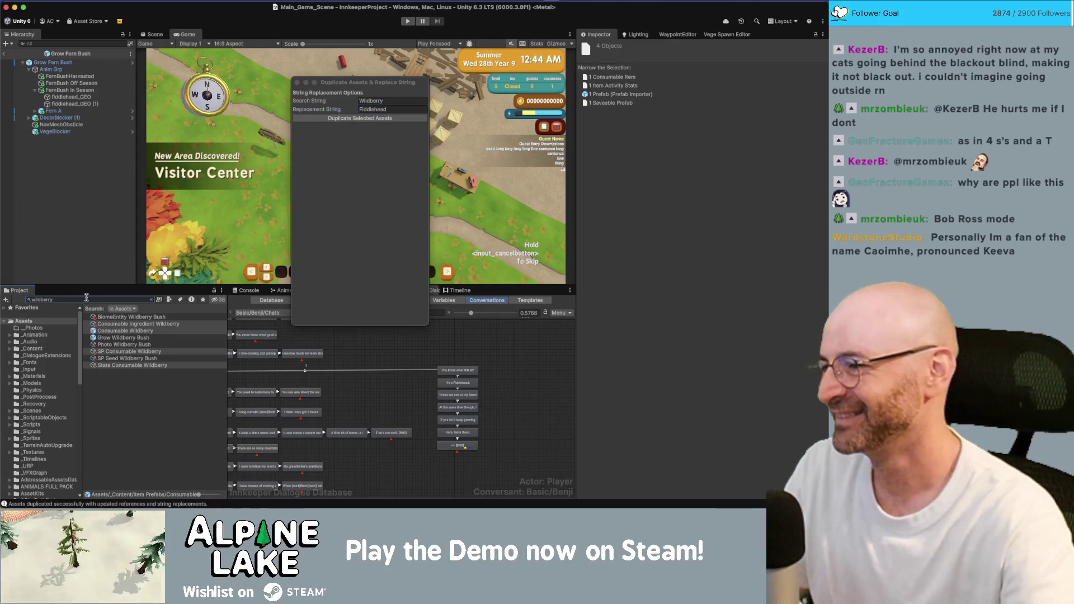
Search for fiddlehead and open the Consumable Fiddlehead prefab for editing.
type("fid")
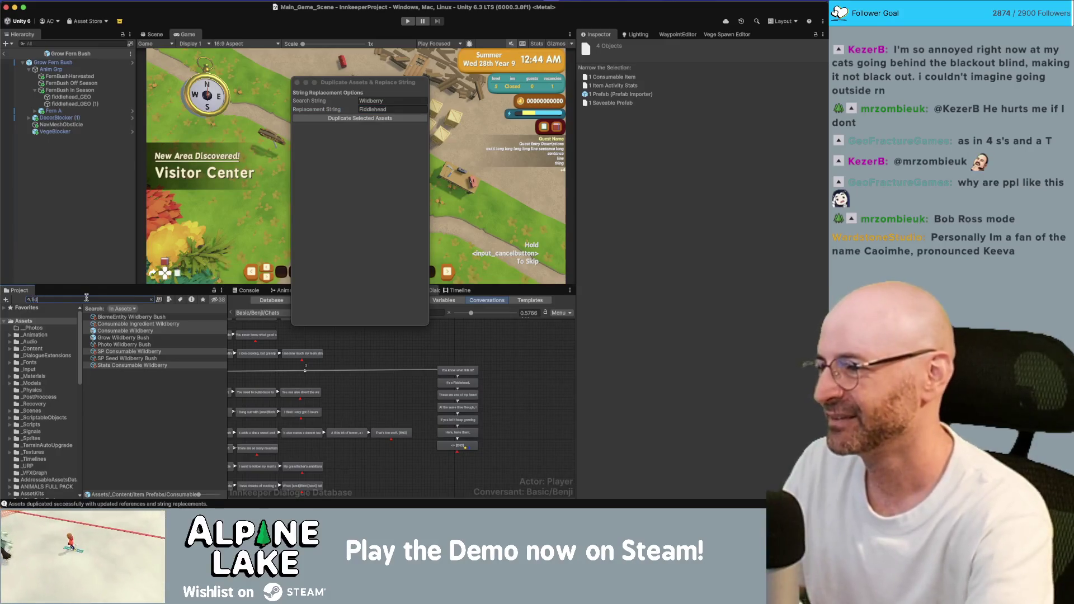
type("dlehead")
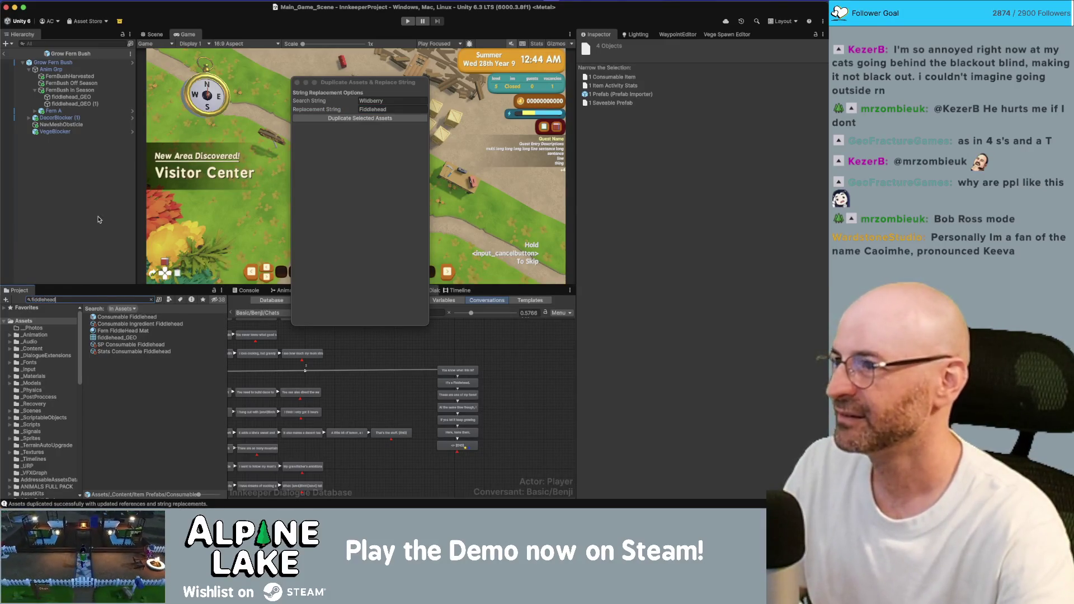
left_click(94, 104)
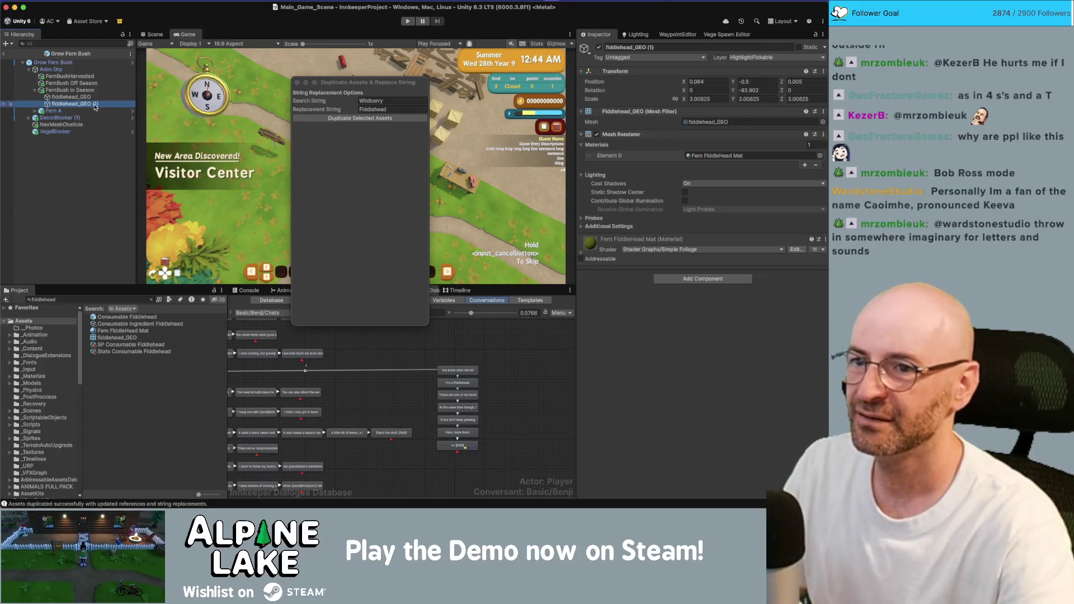
left_click(124, 317)
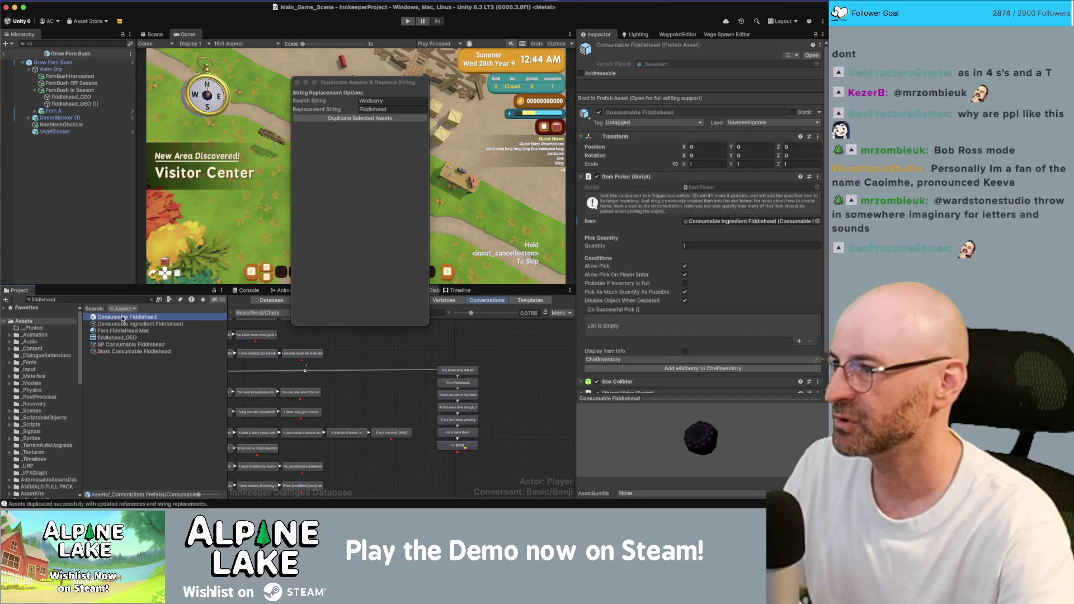
double_click(123, 317)
Drag the fiddlehead_GEO mesh into the Consumable Fiddlehead prefab hierarchy.
left_click(297, 83)
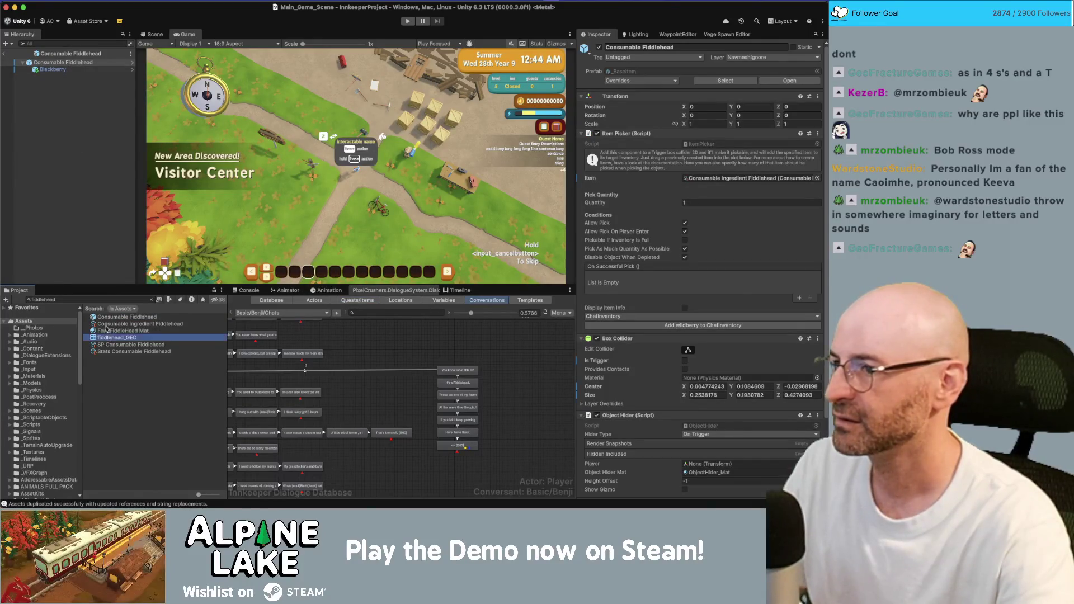
left_click_drag(140, 44, 101, 84)
left_click(152, 34)
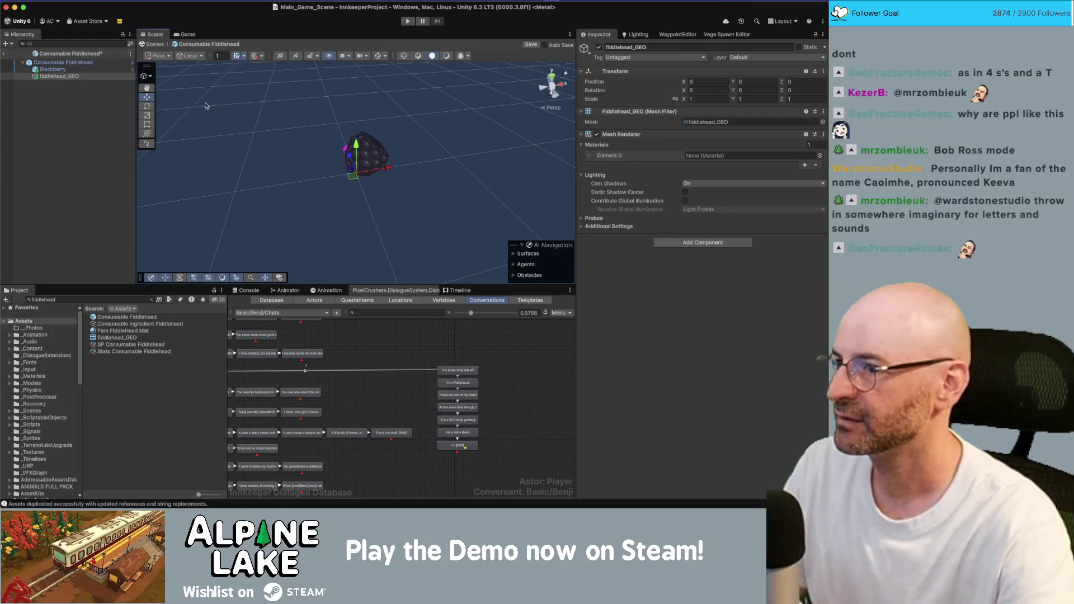
Scale fiddlehead_GEO up about two and a half times and rotate it upright.
left_click(55, 62)
left_click(59, 76)
key("r")
mouse_move(355, 173)
left_mouse_down()
mouse_move(417, 157)
mouse_move(358, 150)
mouse_move(351, 180)
mouse_move(373, 211)
mouse_move(369, 129)
mouse_move(353, 130)
mouse_move(358, 122)
mouse_move(446, 116)
left_mouse_up()
key("e")
key("r")
key("e")
mouse_move(366, 150)
left_mouse_down()
mouse_move(342, 178)
mouse_move(342, 152)
left_mouse_up()
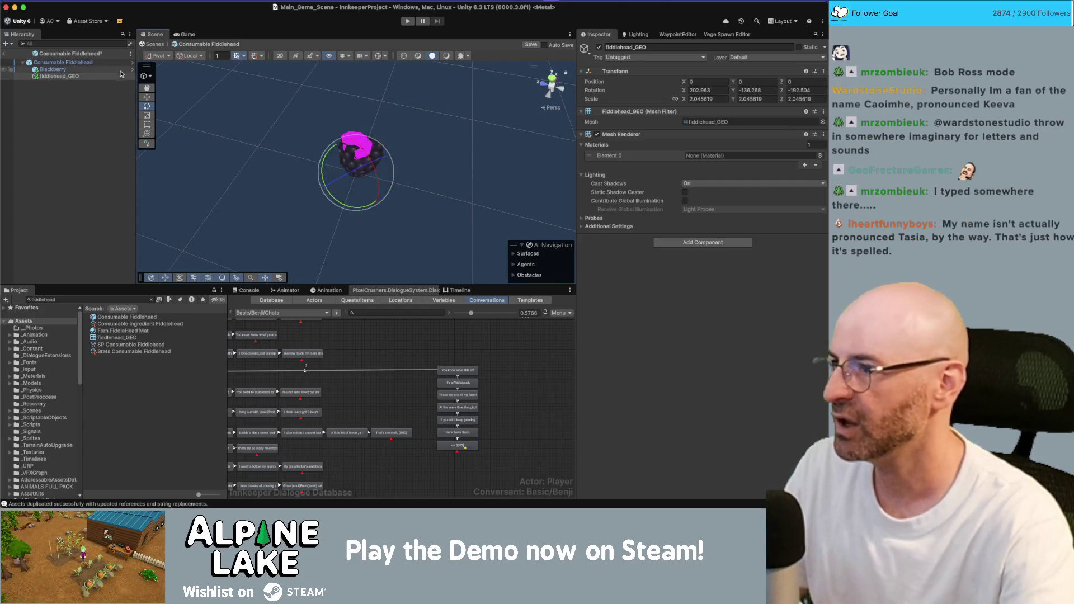
Delete the leftover Blackberry object and duplicate the fiddlehead mesh as fiddlehead_GEO_01.
left_click(97, 69)
key("Delete")
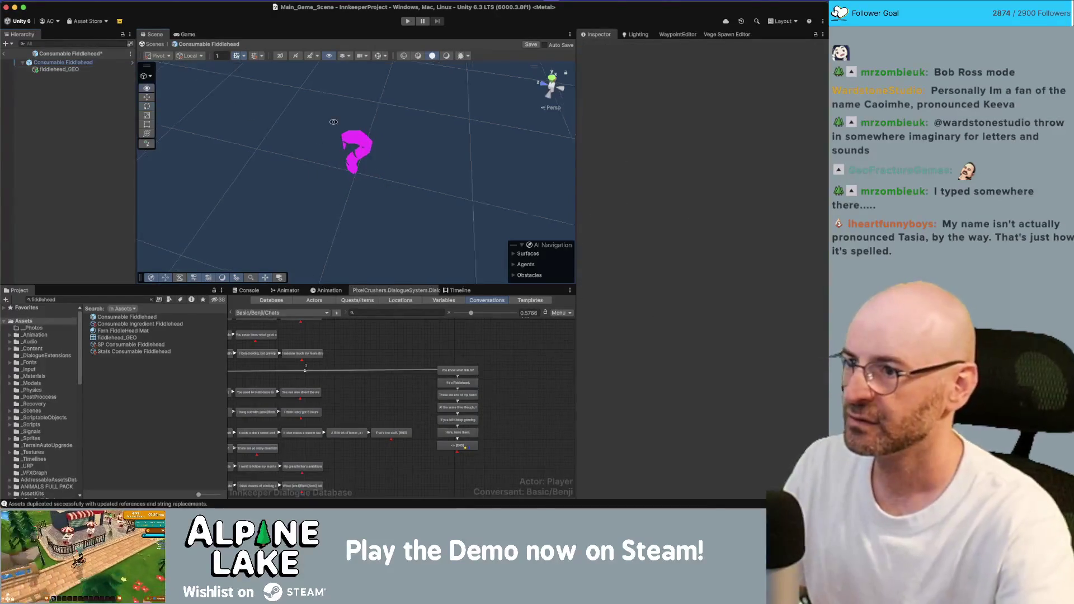
left_click_drag(393, 107, 399, 142)
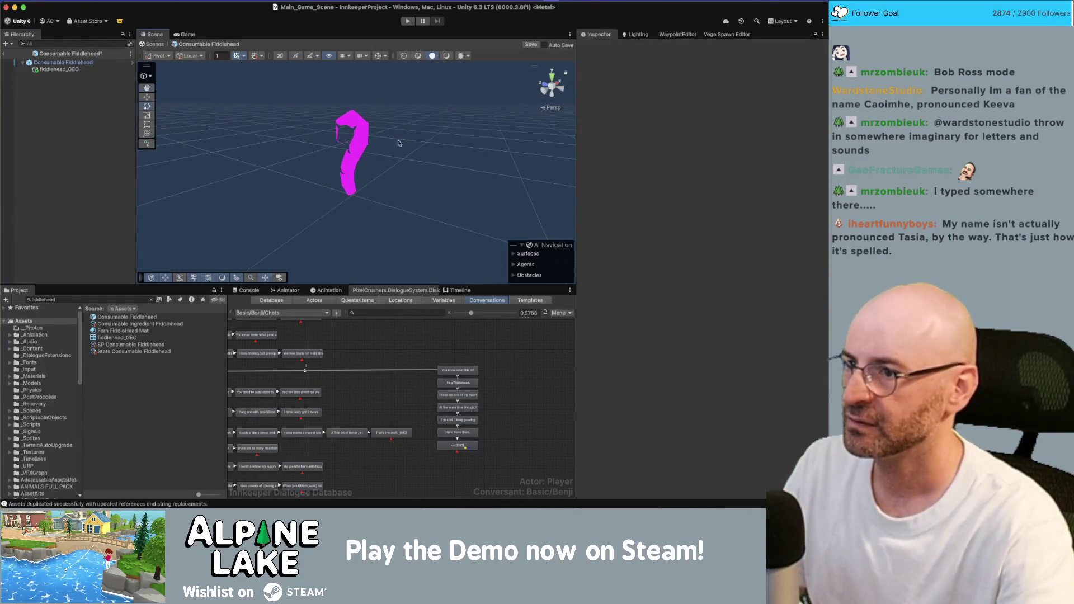
left_click(357, 130)
left_click(67, 69)
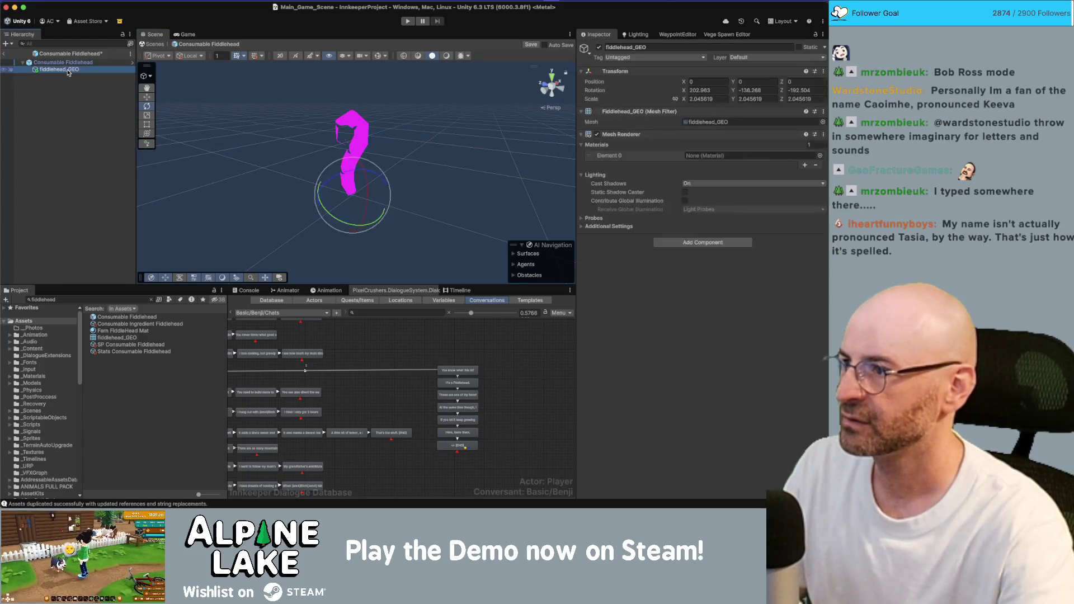
key("super+d")
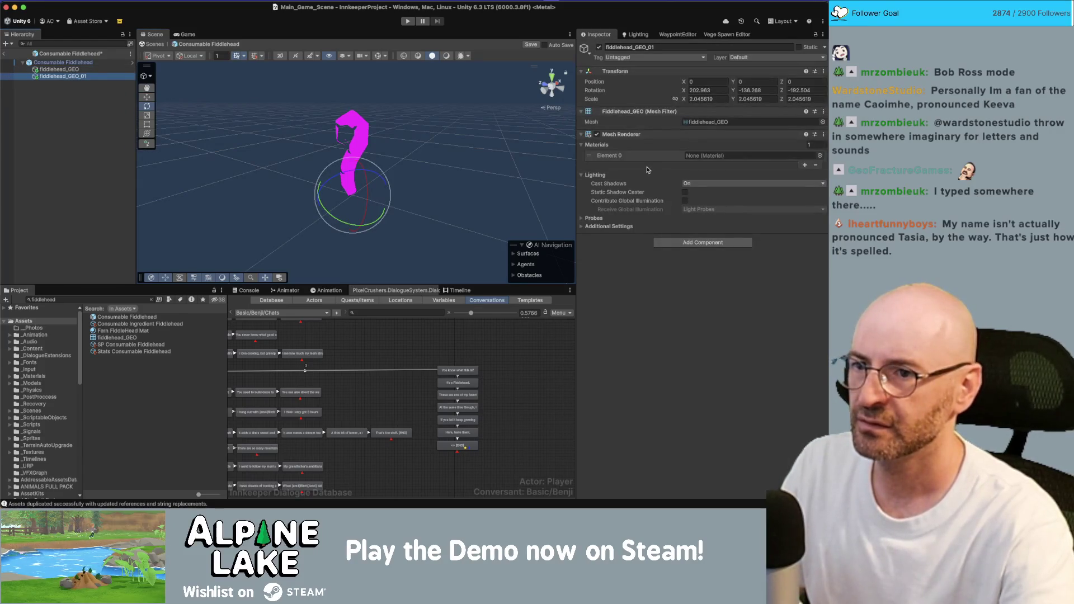
left_click(820, 156)
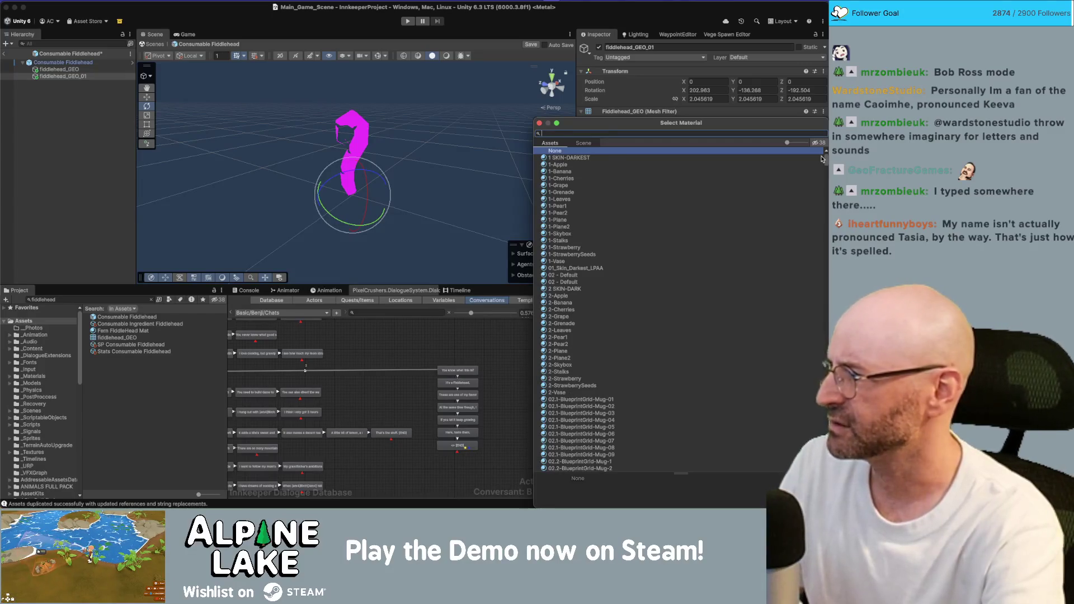
Assign the 35 GREEN-MEDIUM material to both the fiddlehead copy and the original mesh.
type("matte mat")
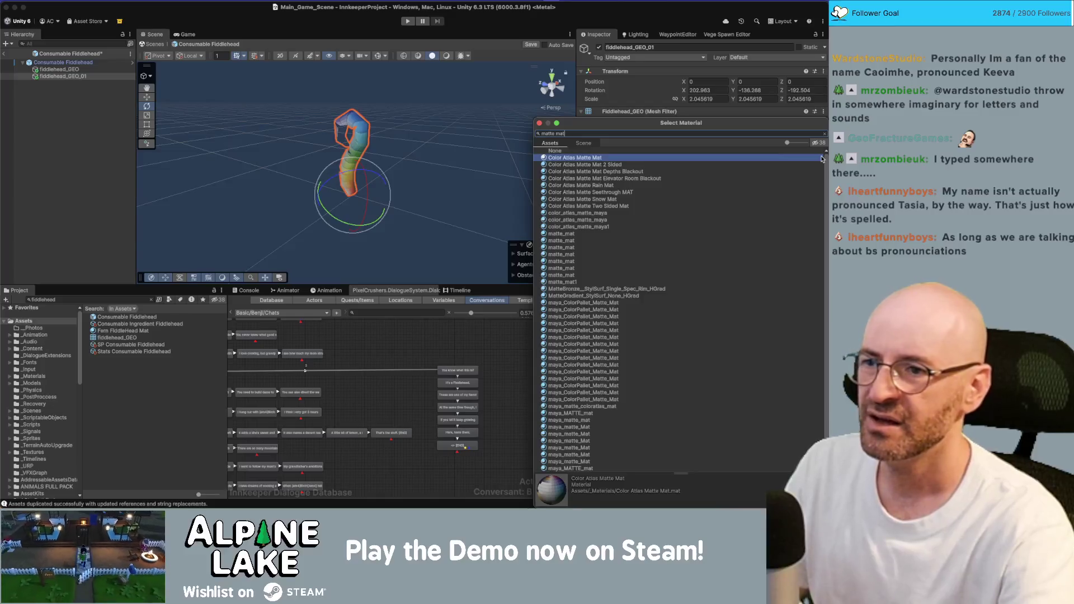
type("green")
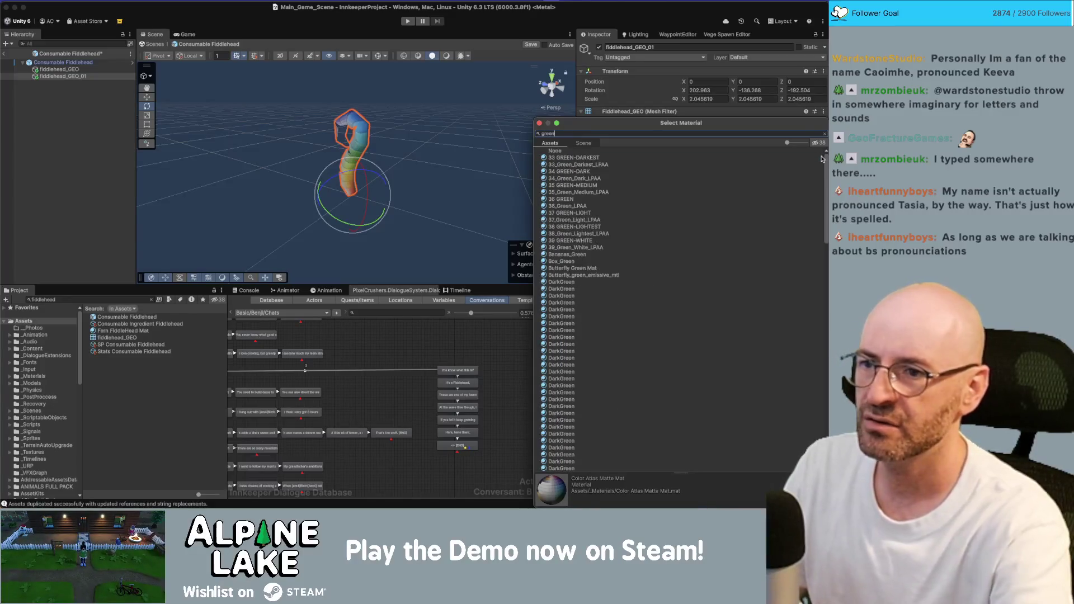
key("Down")
key("Down")
key("Down")
key("Down")
key("Return")
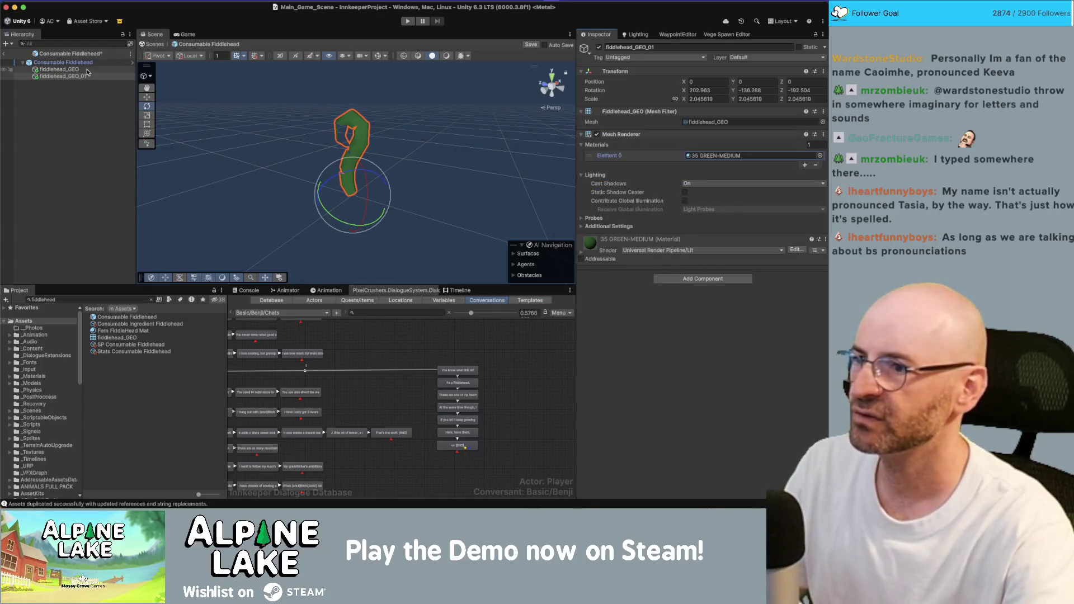
key("Up")
left_click(818, 155)
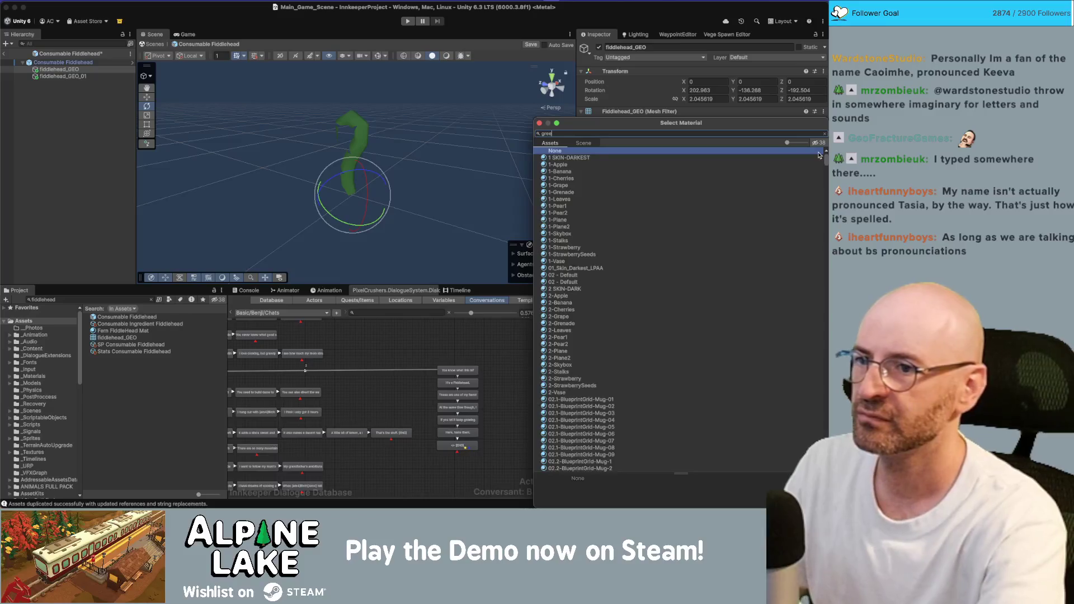
type("green med")
key("Down")
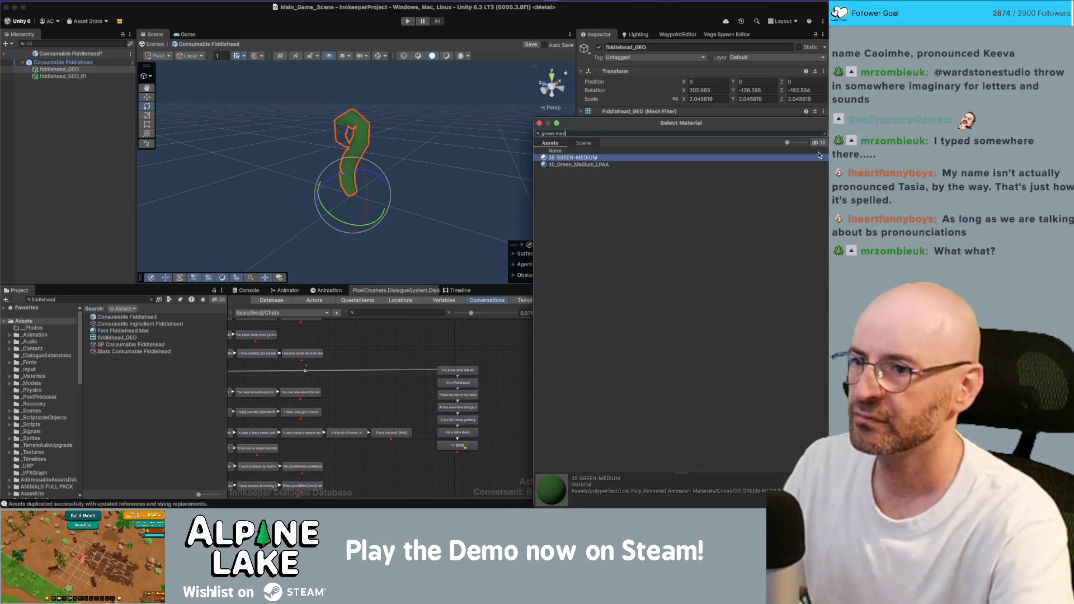
key("Return")
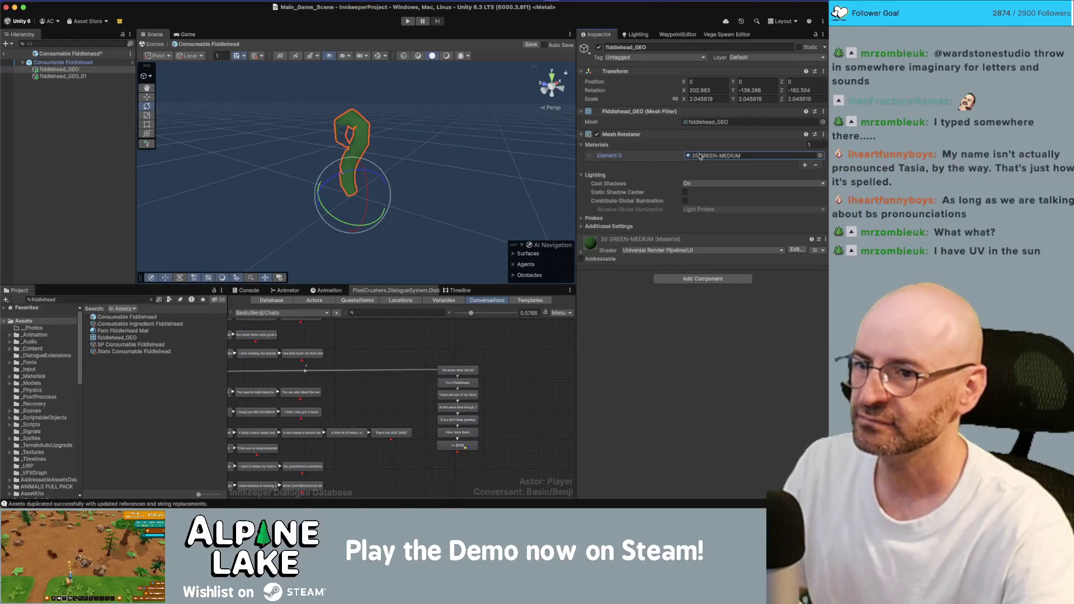
left_click(582, 253)
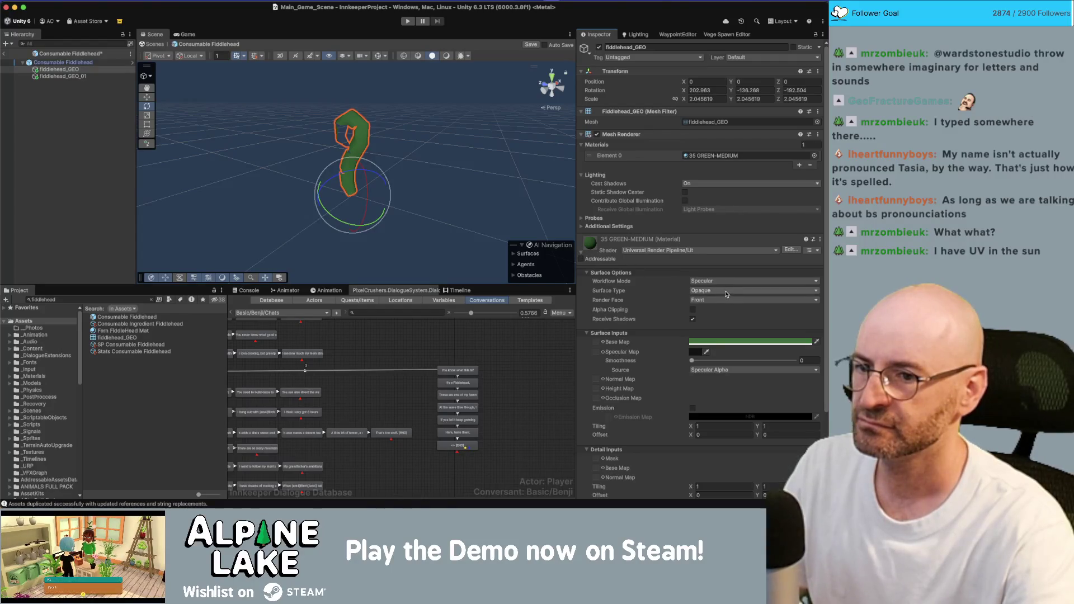
Delete the duplicate fiddlehead_GEO_01, leaving a single fiddlehead_GEO in the prefab.
left_click(90, 77)
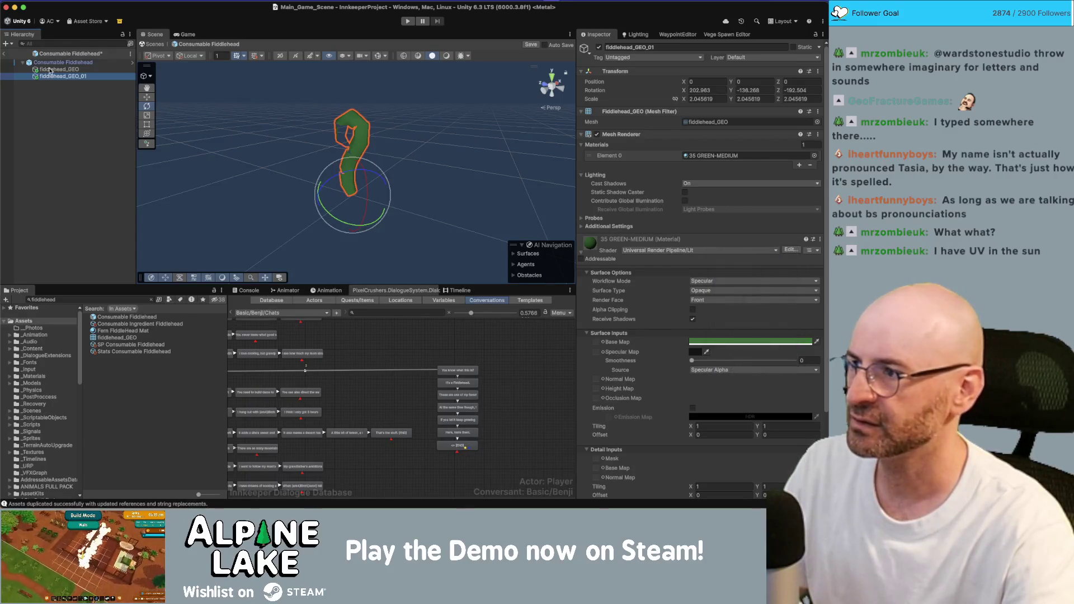
key("Delete")
left_click(56, 69)
left_click(418, 139)
mouse_move(419, 139)
left_mouse_down()
mouse_move(412, 157)
mouse_move(288, 163)
mouse_move(350, 144)
left_mouse_up()
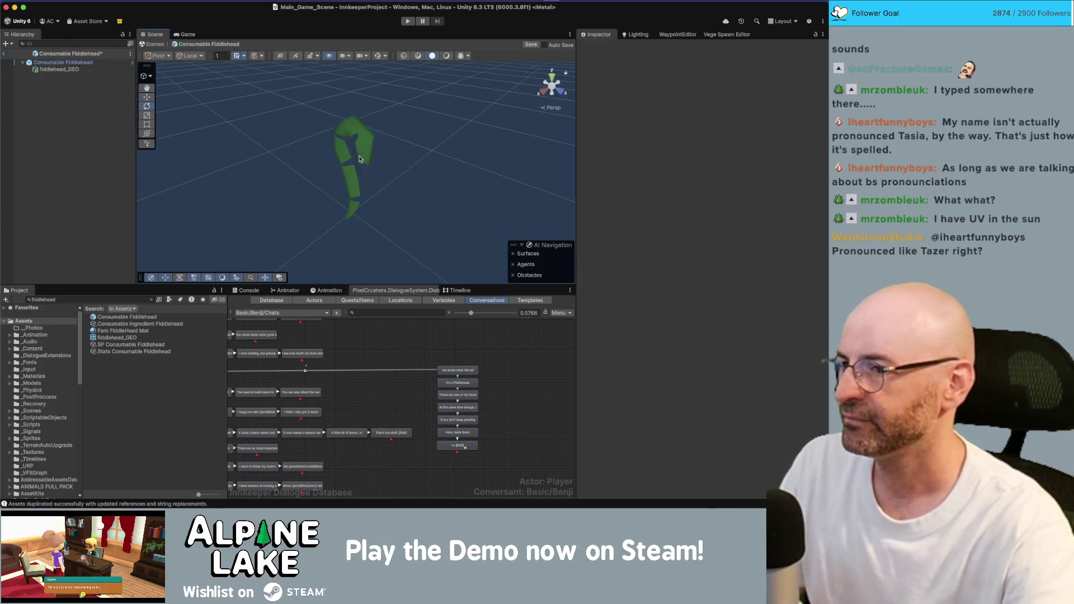
left_click(352, 177)
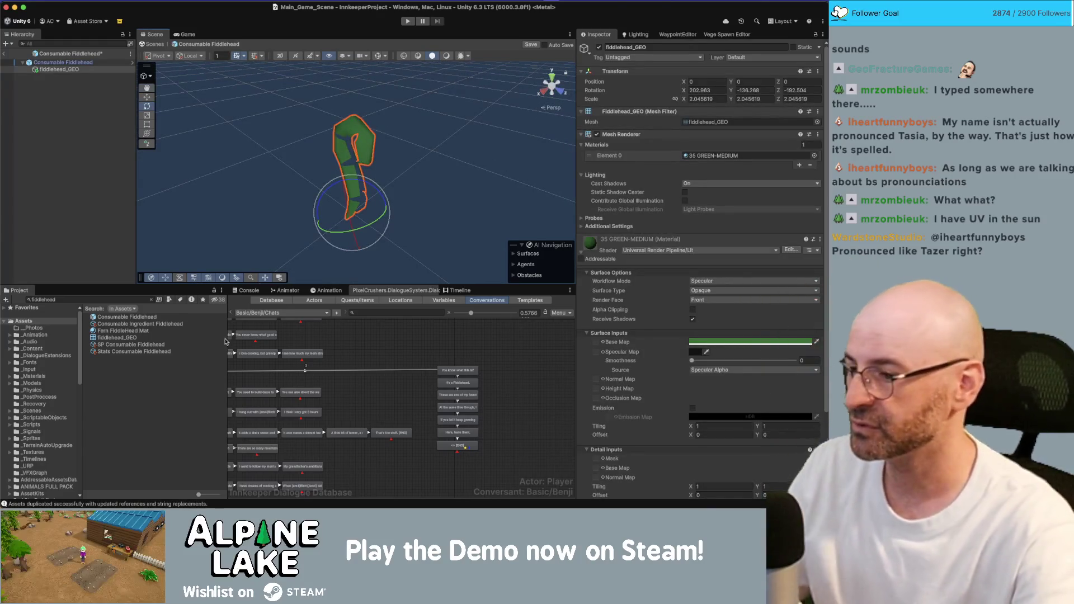
key("super+Tab")
key("super+space")
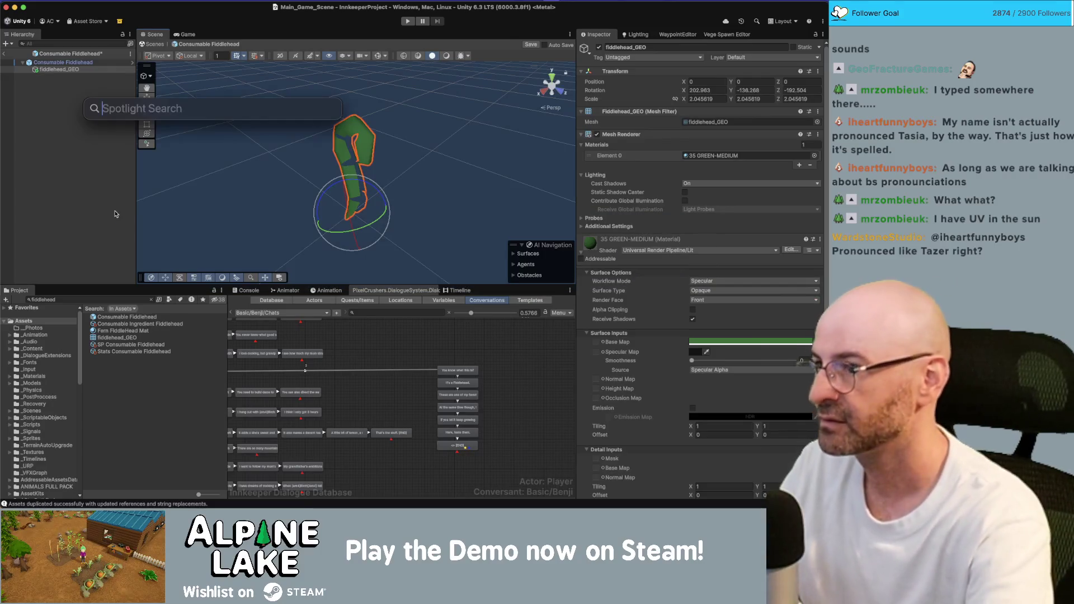
Launch Autodesk Maya 2023 from a Spotlight search.
type("Play")
key("Escape")
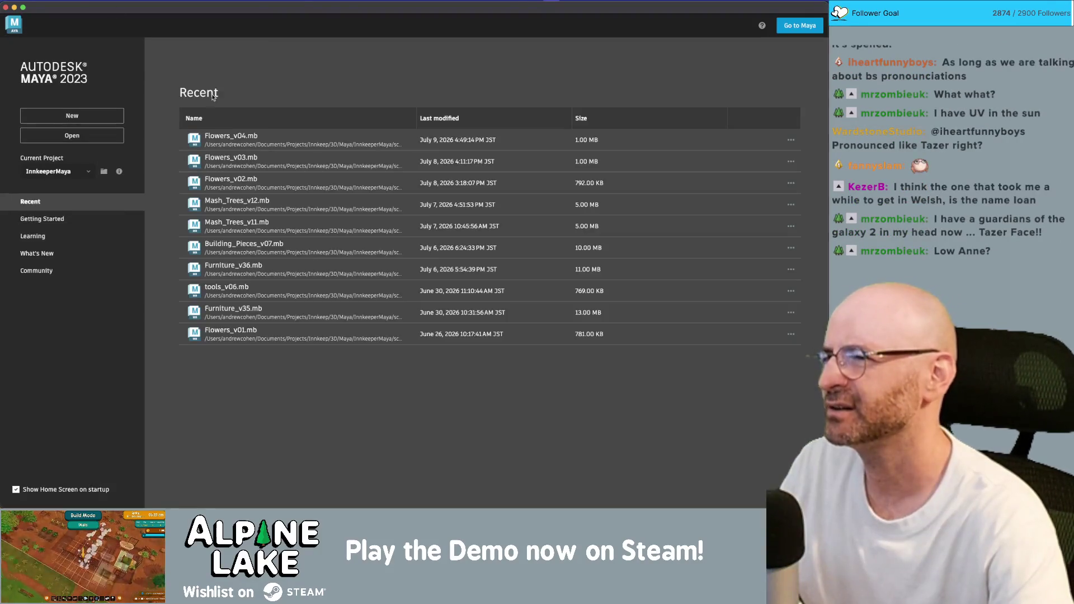
Browse into the Plants folder and open Low_Poly_Nature_v04.mb.
left_click(73, 136)
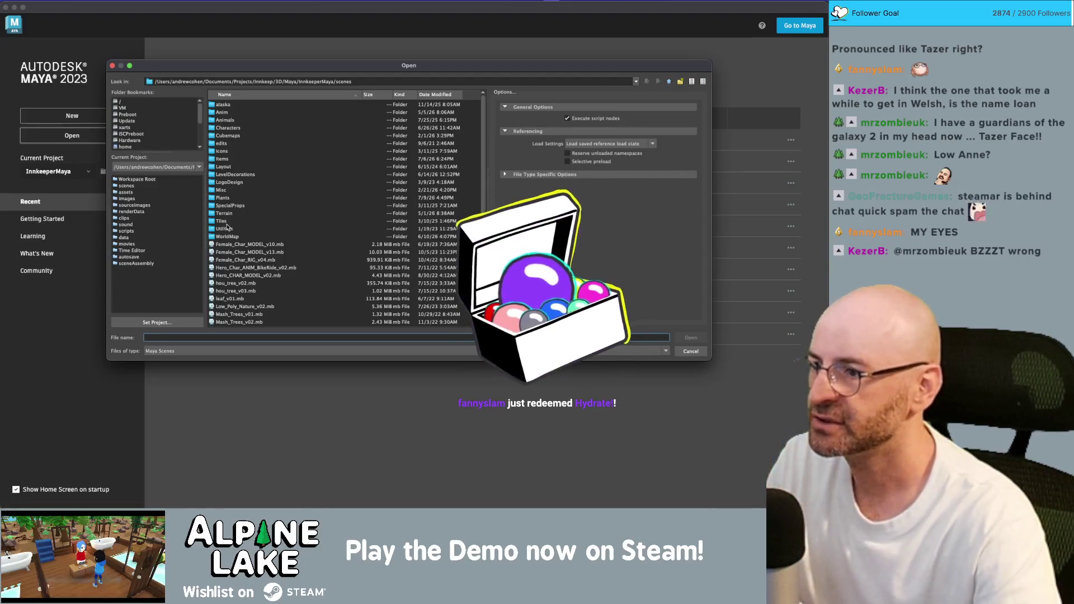
double_click(227, 198)
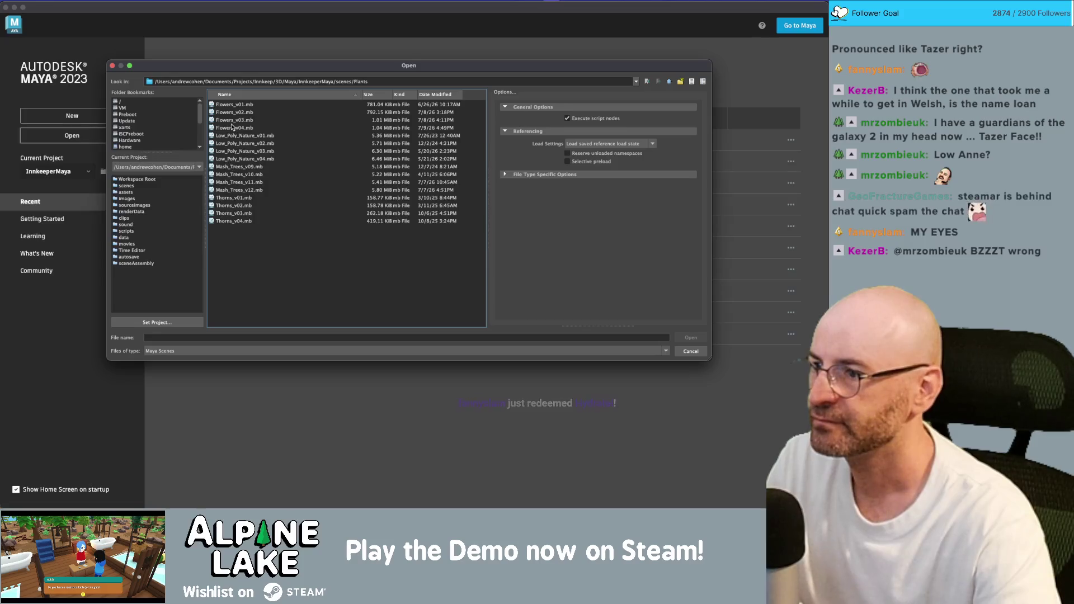
double_click(250, 159)
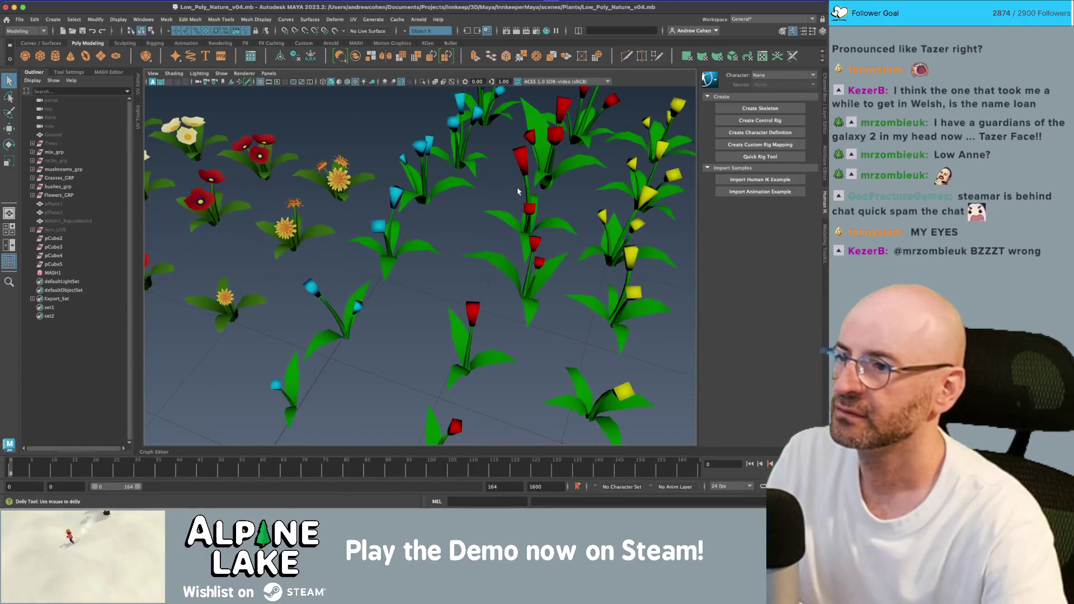
Select and frame fiddlehead_GEO, briefly duplicating it and then undoing the copy.
scroll(425, 213, "down", 15)
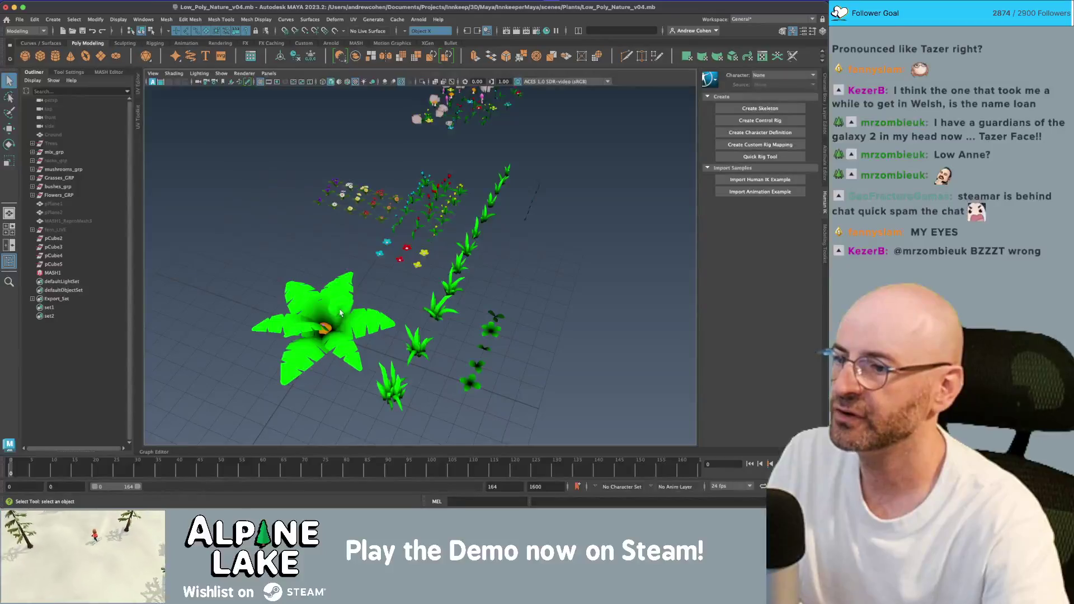
left_click(339, 309)
key("f")
mouse_move(339, 309)
left_mouse_down()
mouse_move(344, 235)
mouse_move(377, 161)
mouse_move(417, 178)
mouse_move(343, 223)
left_mouse_up()
scroll(406, 195, "up", 3)
scroll(461, 220, "up", 3)
mouse_move(387, 240)
left_mouse_down()
mouse_move(331, 226)
mouse_move(370, 239)
left_mouse_up()
key("f")
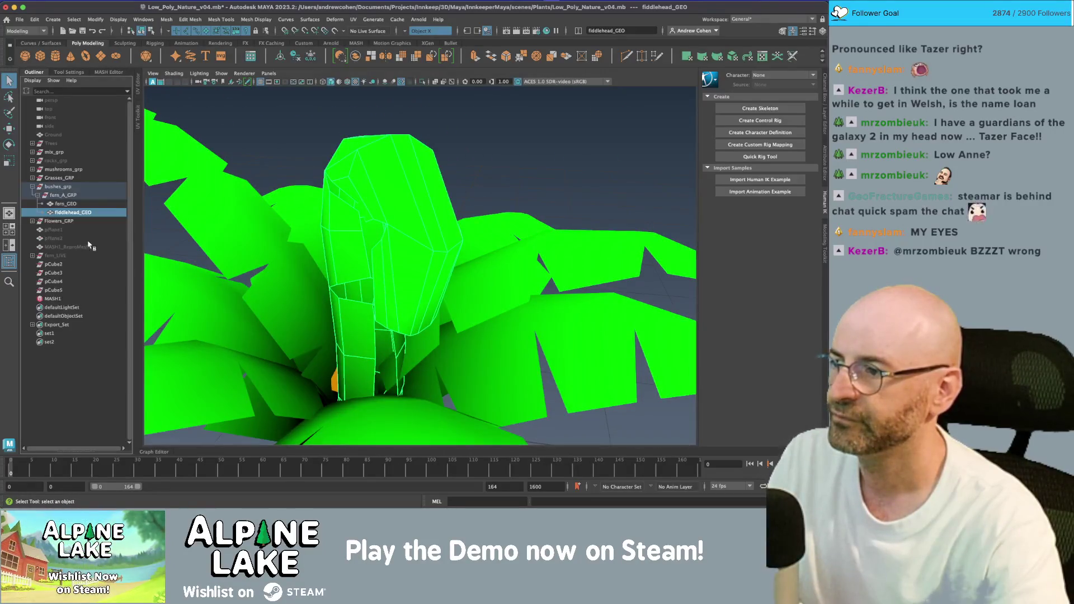
key("ctrl+d")
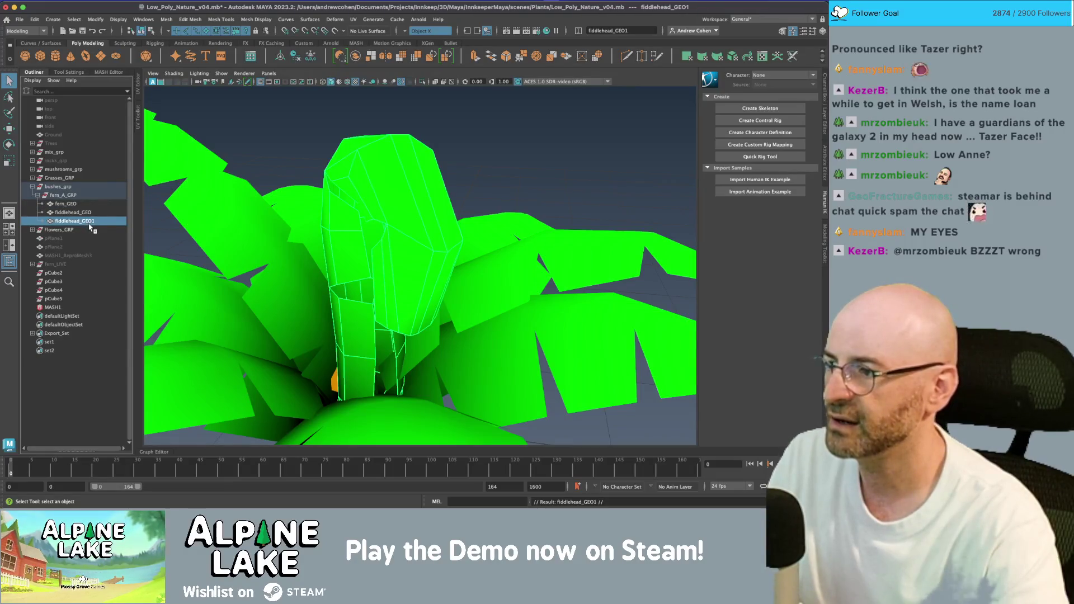
double_click(96, 223)
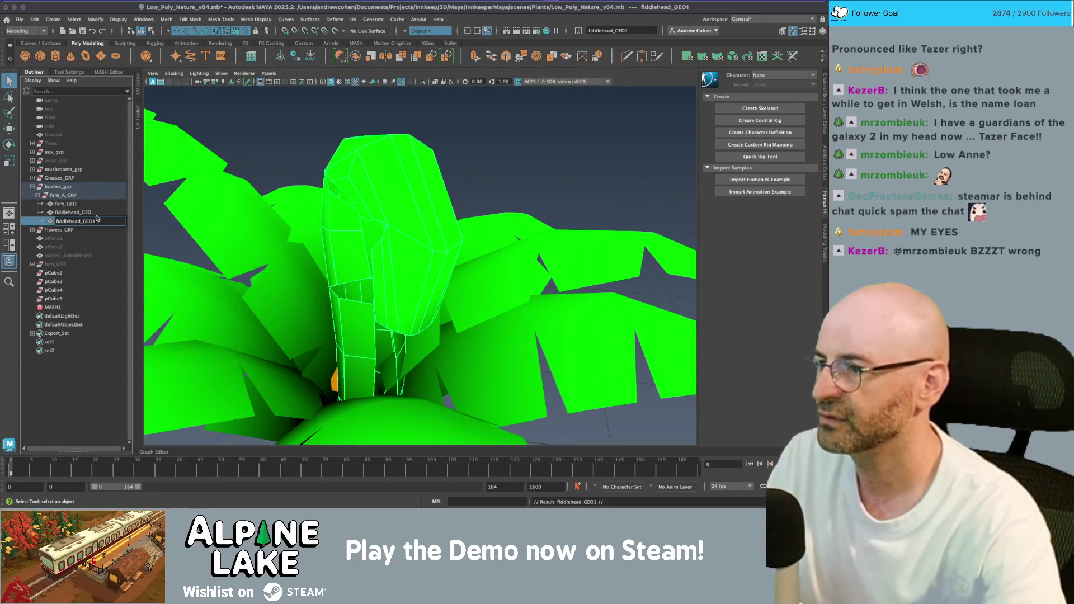
key("Escape")
key("ctrl+z")
key("ctrl+z")
left_click(98, 213)
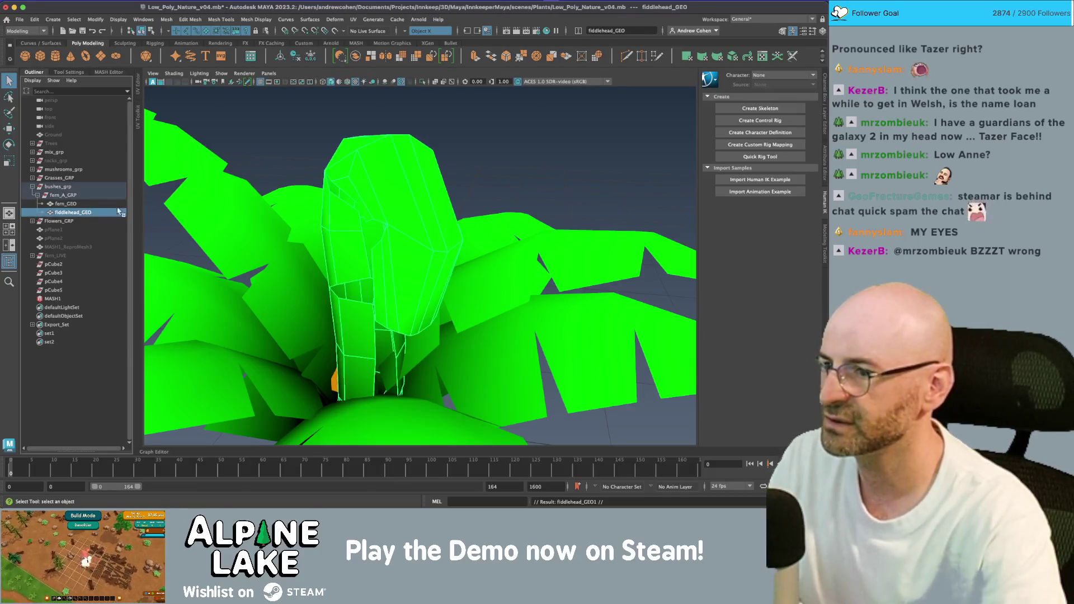
Extrude all the fiddlehead's faces and drag them outward along the Z axis.
scroll(419, 251, "down", 5)
left_click_drag(419, 252, 476, 168)
scroll(475, 167, "up", 5)
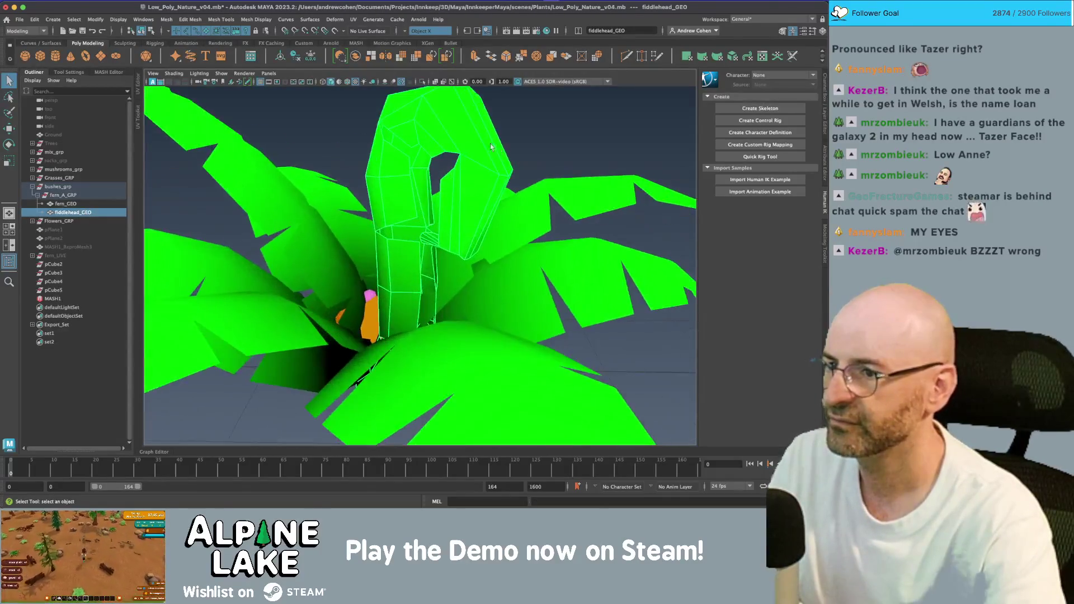
scroll(438, 133, "up", 5)
mouse_move(439, 134)
left_mouse_down()
mouse_move(468, 176)
mouse_move(423, 136)
left_mouse_up()
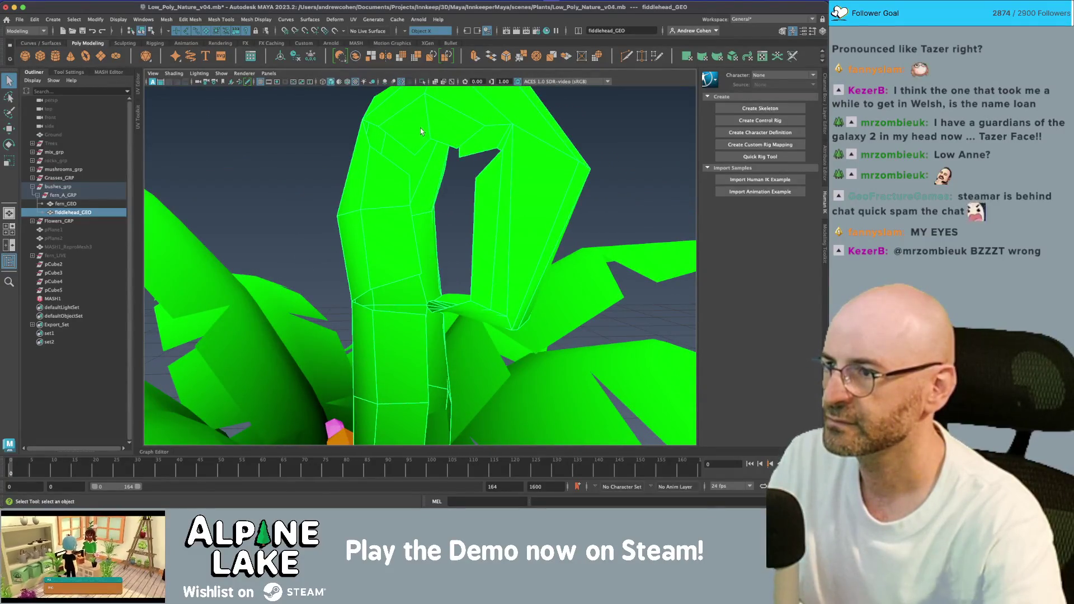
right_click(421, 128)
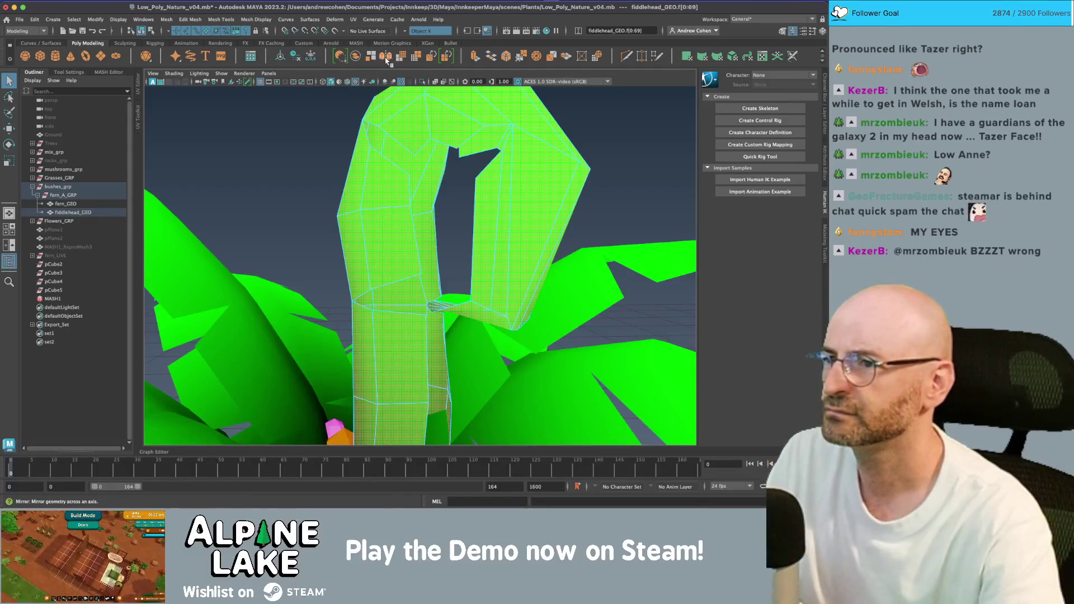
left_click(475, 56)
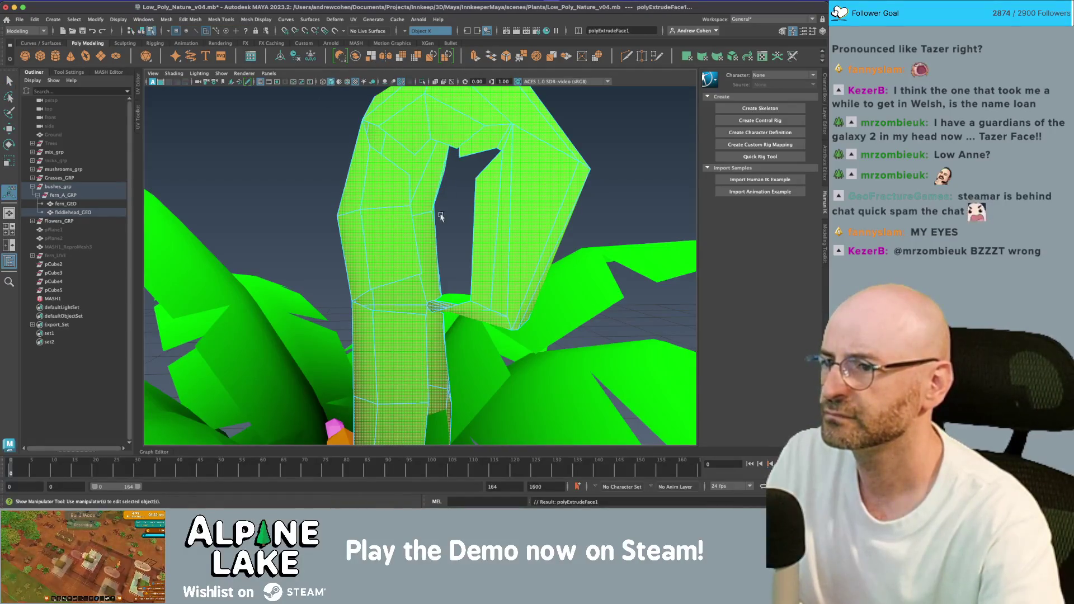
scroll(448, 280, "down", 5)
left_click_drag(424, 348, 429, 393)
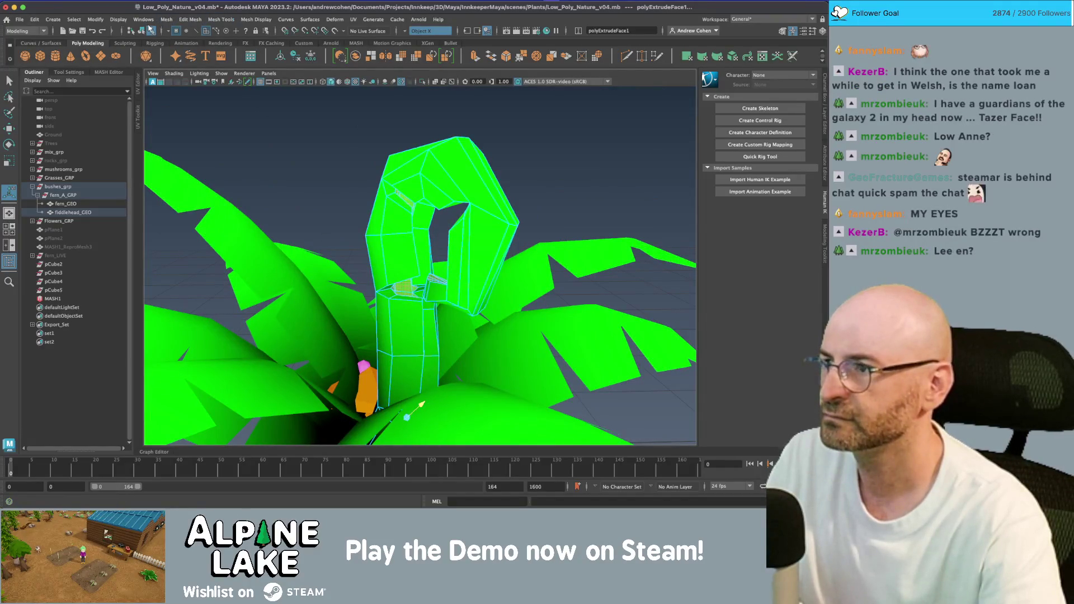
Return to object mode and reselect the fiddlehead mesh.
left_click(144, 31)
key("q")
left_click(270, 132)
mouse_move(271, 132)
left_mouse_down()
mouse_move(372, 204)
mouse_move(424, 221)
mouse_move(485, 217)
mouse_move(396, 224)
mouse_move(453, 157)
mouse_move(432, 215)
left_mouse_up()
left_click(485, 217)
left_click(471, 178)
left_click(431, 214)
left_click(256, 19)
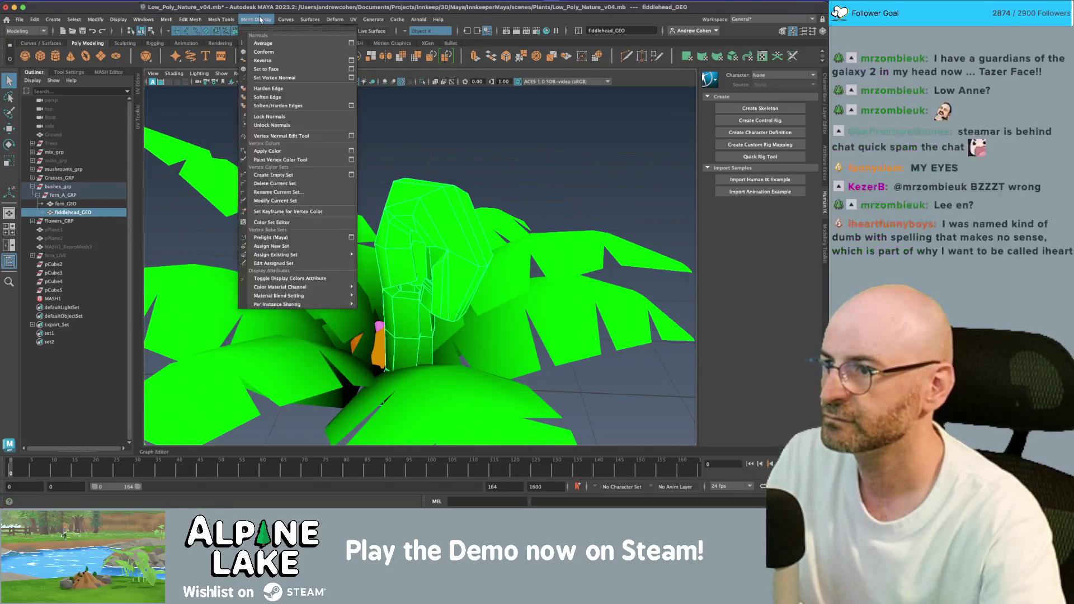
Soften the fiddlehead's edges and inspect the whole plant set.
left_click(270, 98)
left_click(470, 172)
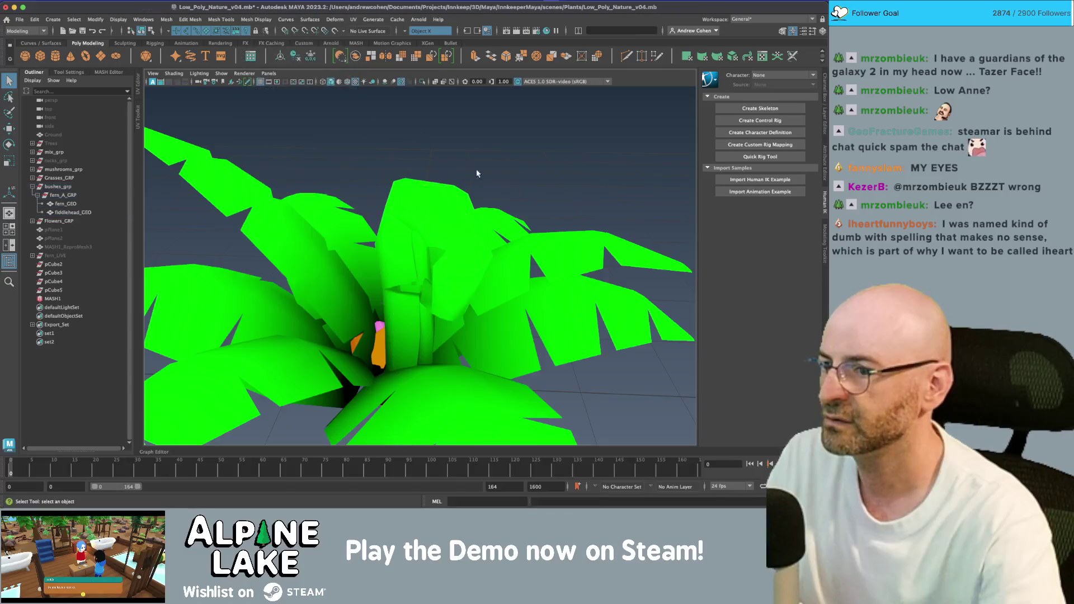
scroll(364, 196, "down", 5)
mouse_move(365, 197)
left_mouse_down()
mouse_move(442, 185)
mouse_move(487, 202)
left_mouse_up()
scroll(324, 195, "up", 5)
mouse_move(323, 196)
left_mouse_down()
mouse_move(378, 220)
mouse_move(443, 224)
left_mouse_up()
left_click(430, 214)
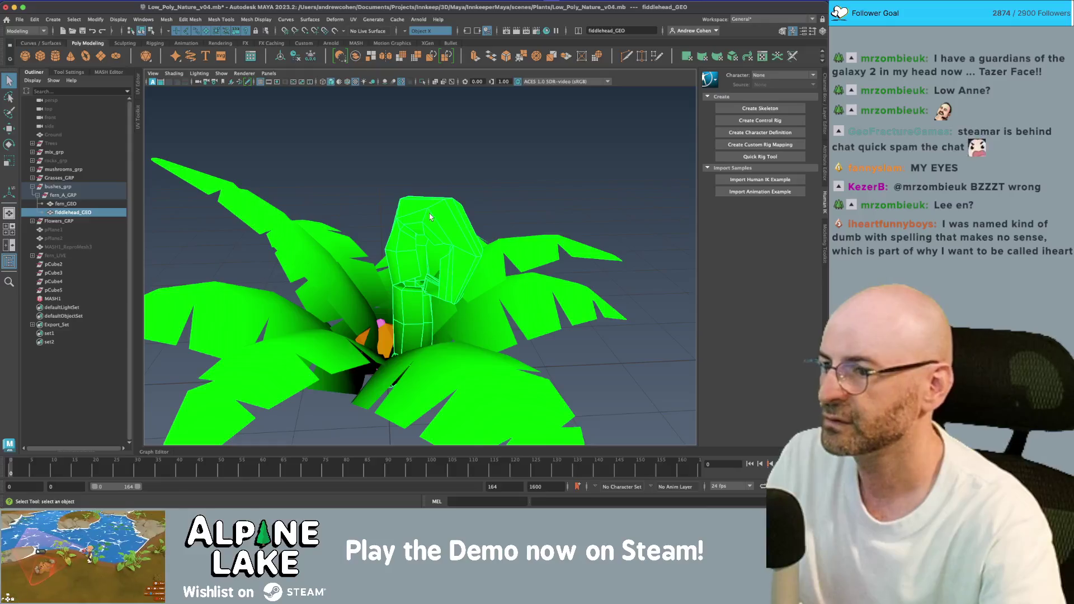
left_click(397, 159)
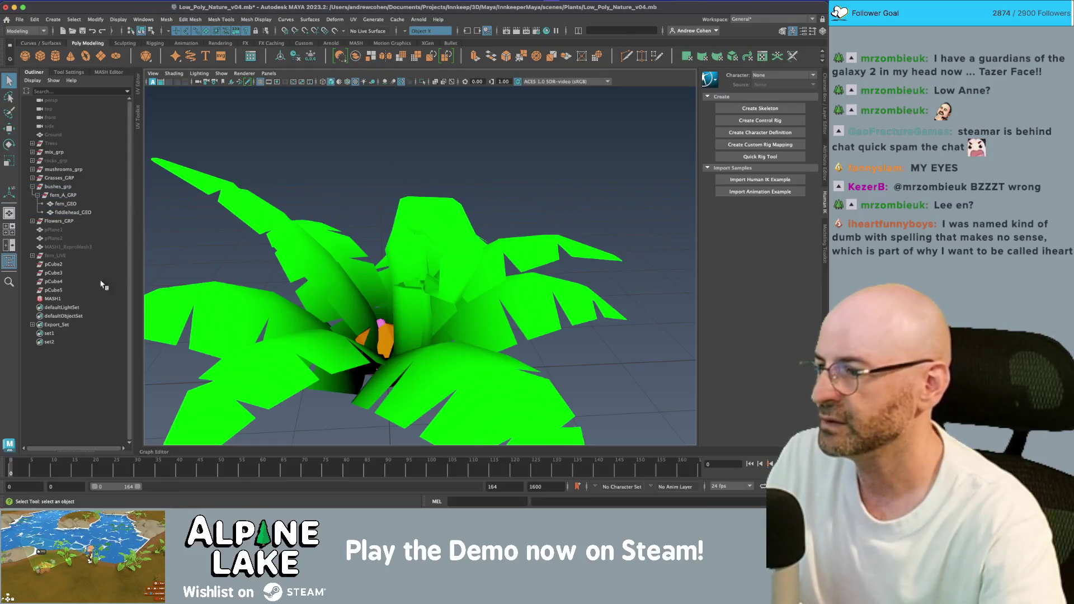
Export the selected plant groups as FBX, overwriting low_poly_nature_assets.fbx in the Foliage folder.
left_click(57, 325)
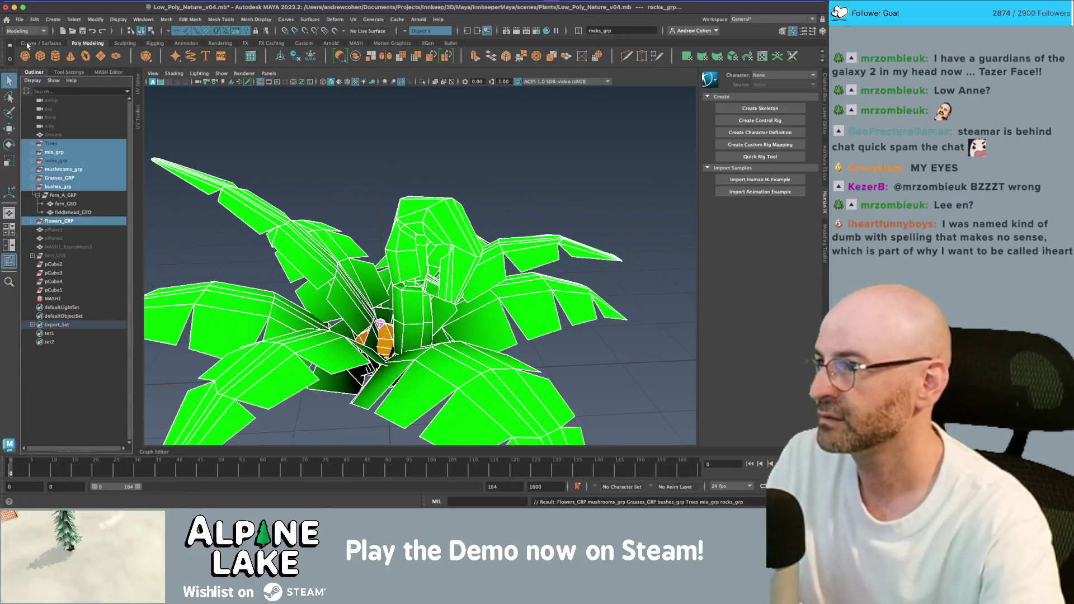
left_click(19, 19)
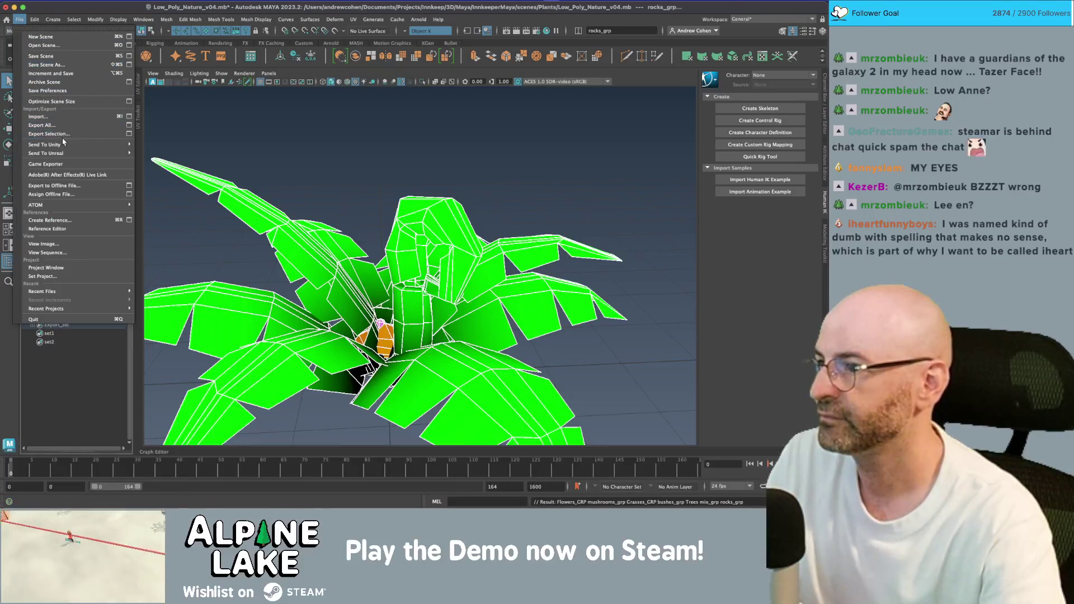
left_click(162, 147)
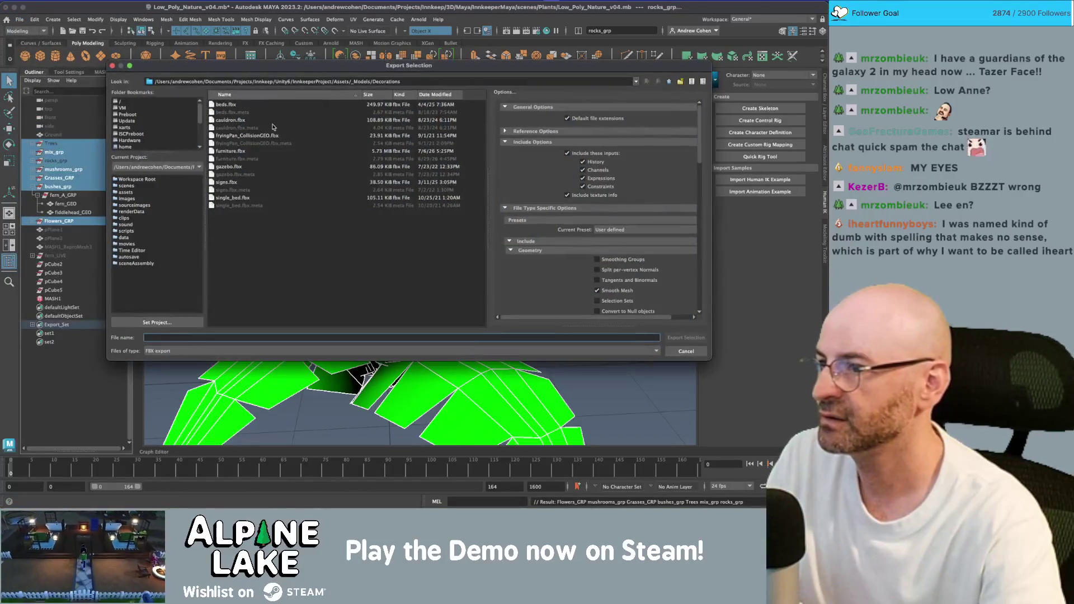
left_click(670, 82)
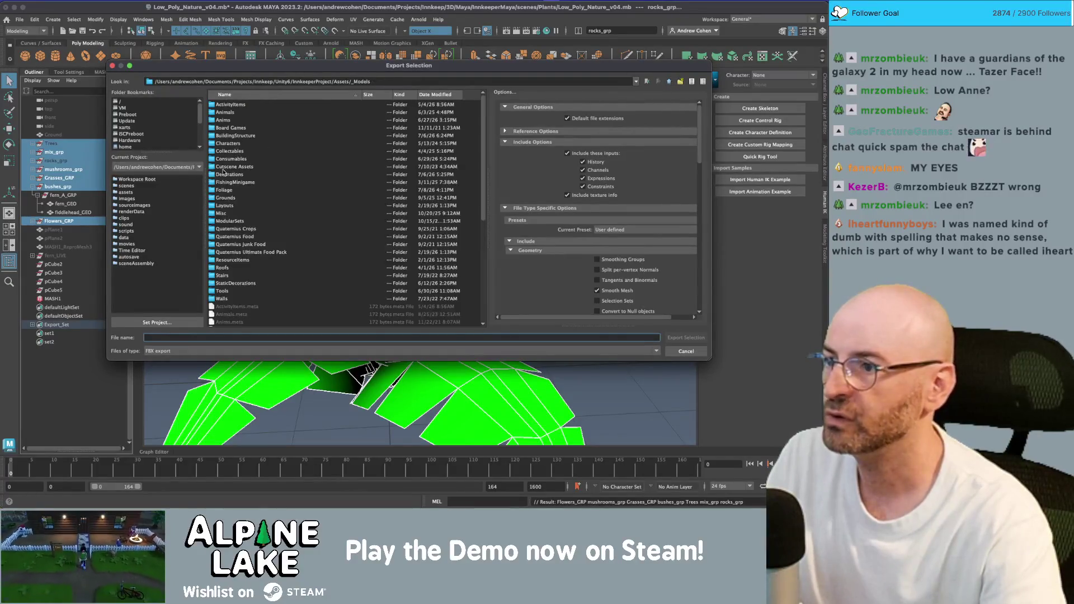
double_click(232, 190)
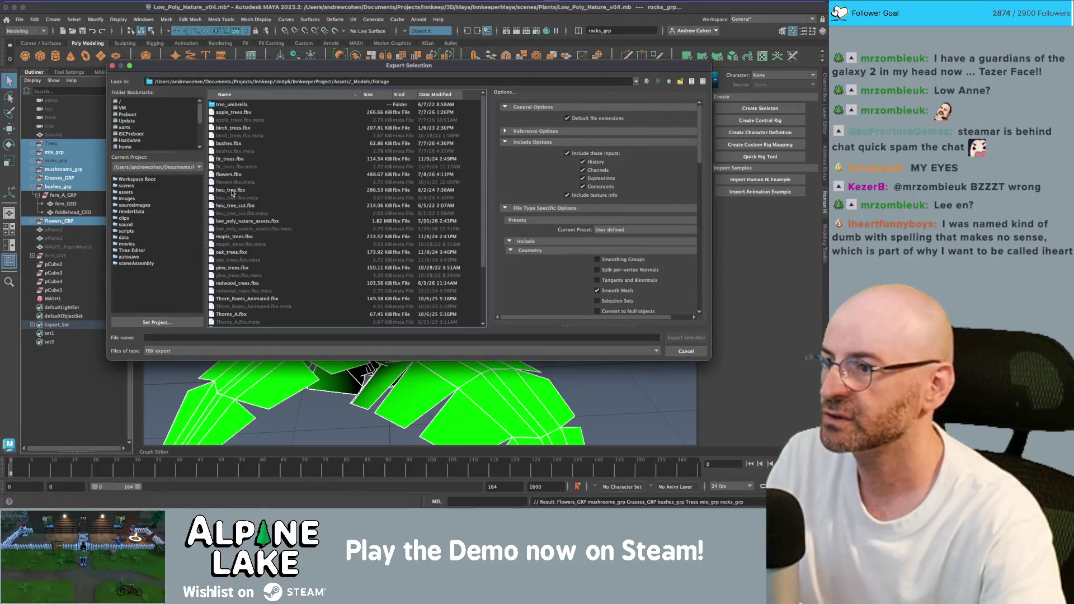
double_click(251, 221)
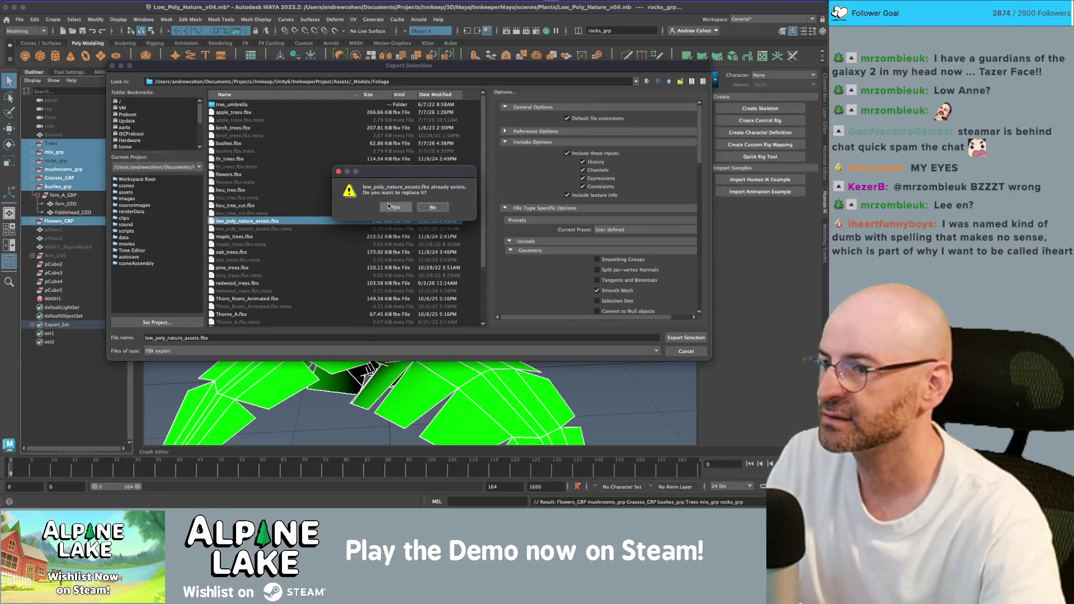
left_click(388, 207)
key("super+Tab")
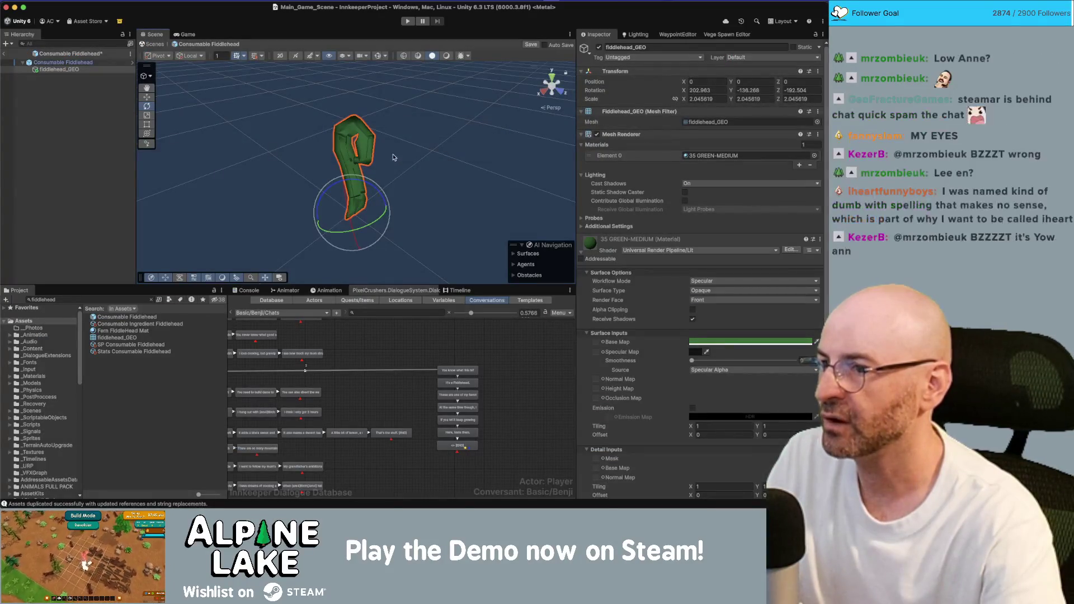
Reverse the face normals of fiddlehead_GEO.
key("super+Tab")
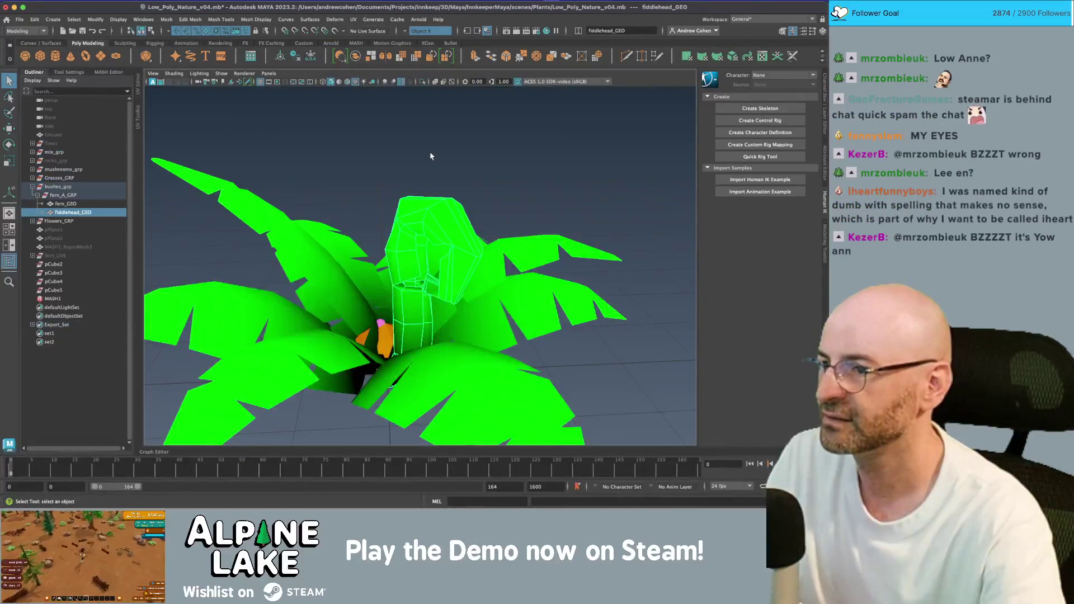
left_click(259, 19)
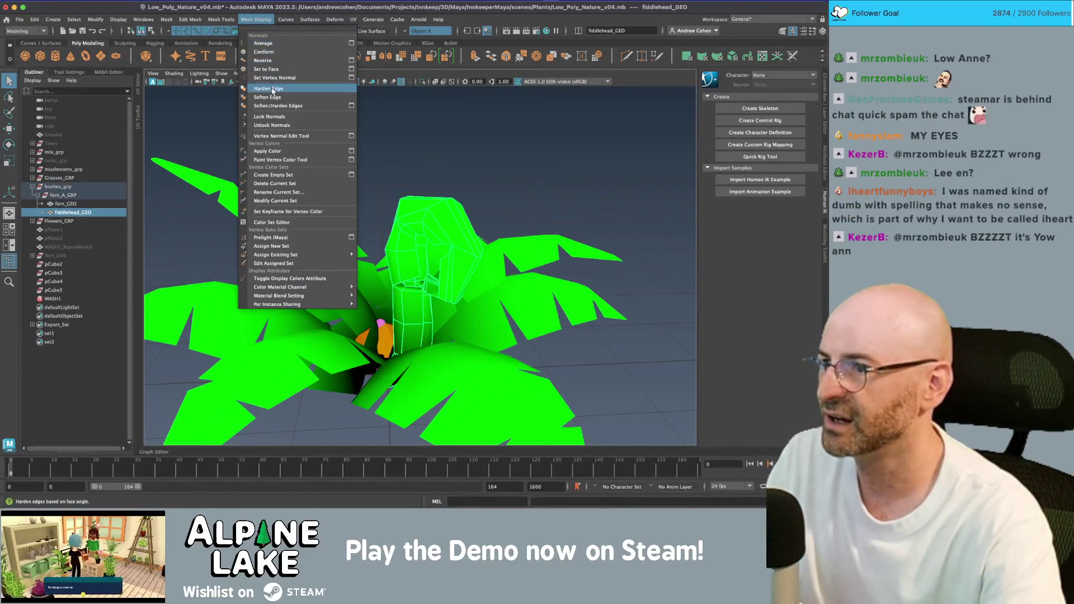
left_click(269, 60)
left_click(373, 139)
left_click(435, 209)
left_click(70, 350)
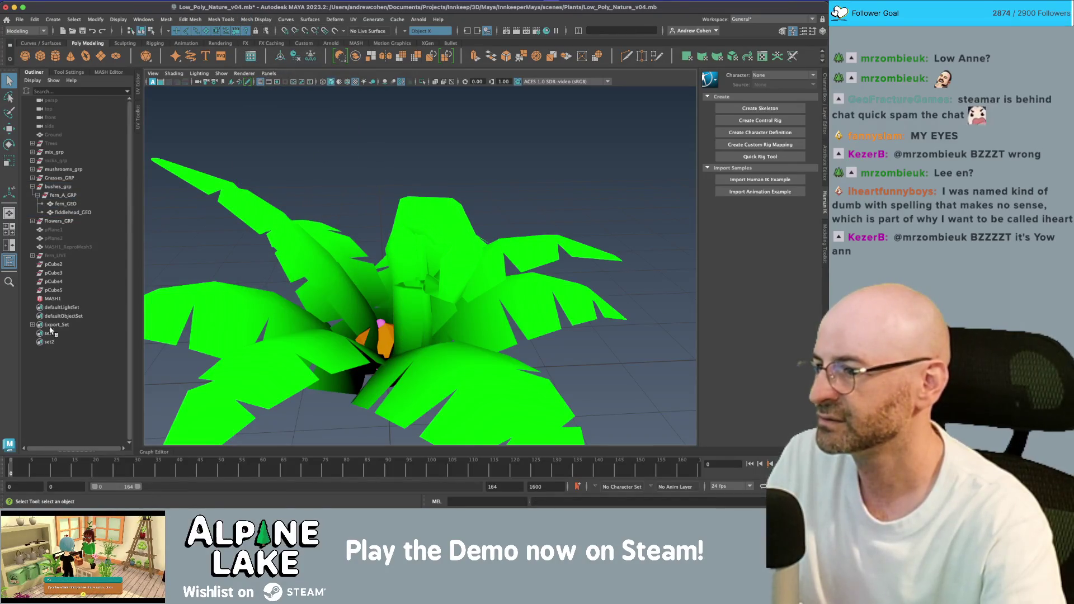
Send set1's foliage groups to Unity, replacing low_poly_nature_assets.fbx.
left_click(50, 333)
left_click(19, 19)
mouse_move(104, 144)
left_click(155, 153)
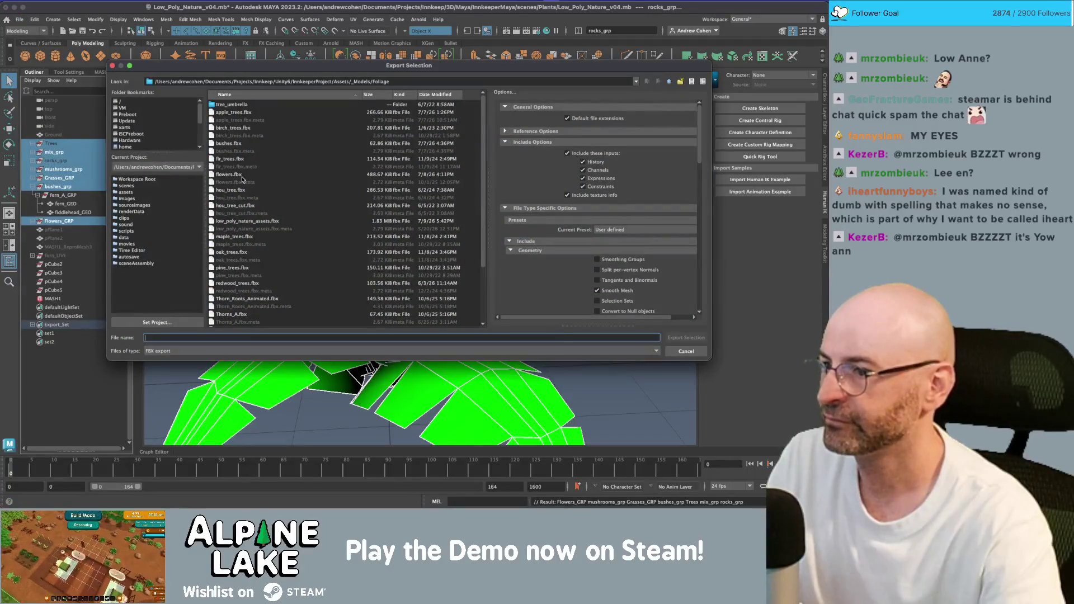
double_click(236, 220)
left_click(386, 208)
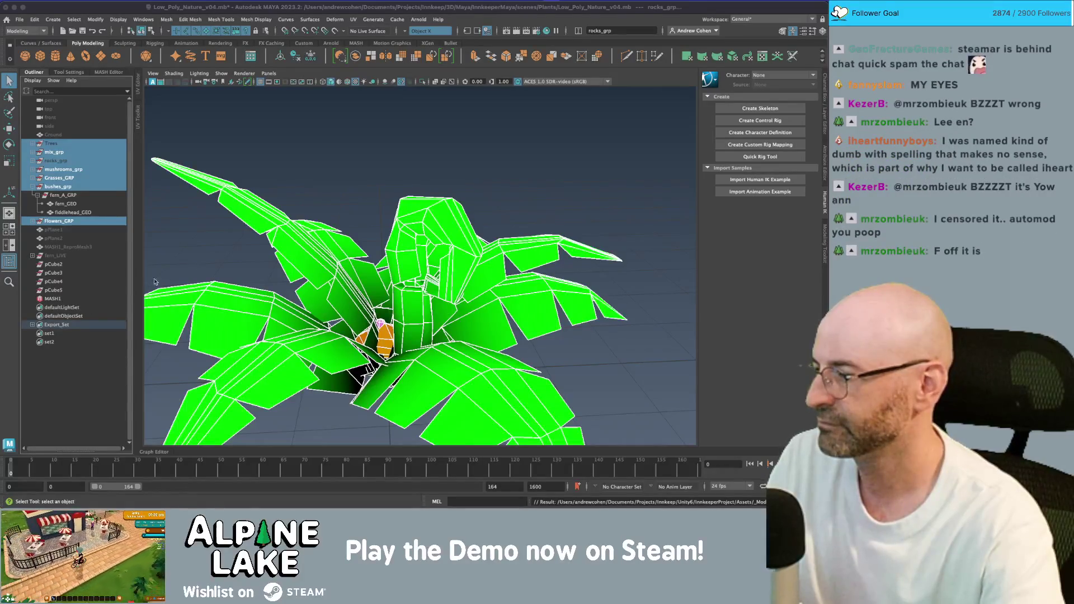
left_click(297, 167)
key("super+Tab")
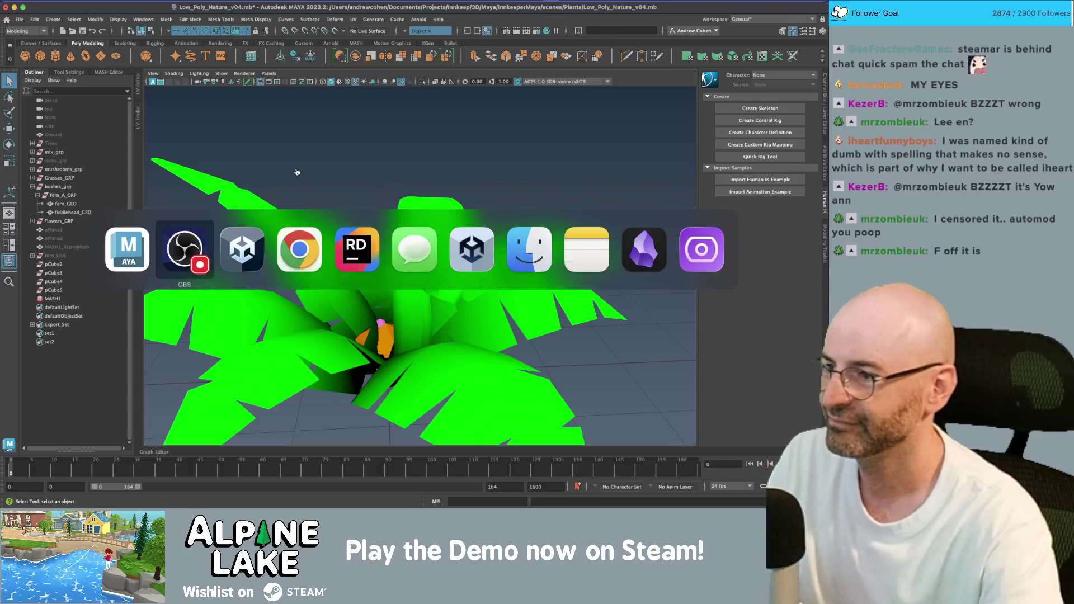
Stretch the Consumable Fiddlehead box collider taller to cover the fiddlehead mesh.
key("super+Tab")
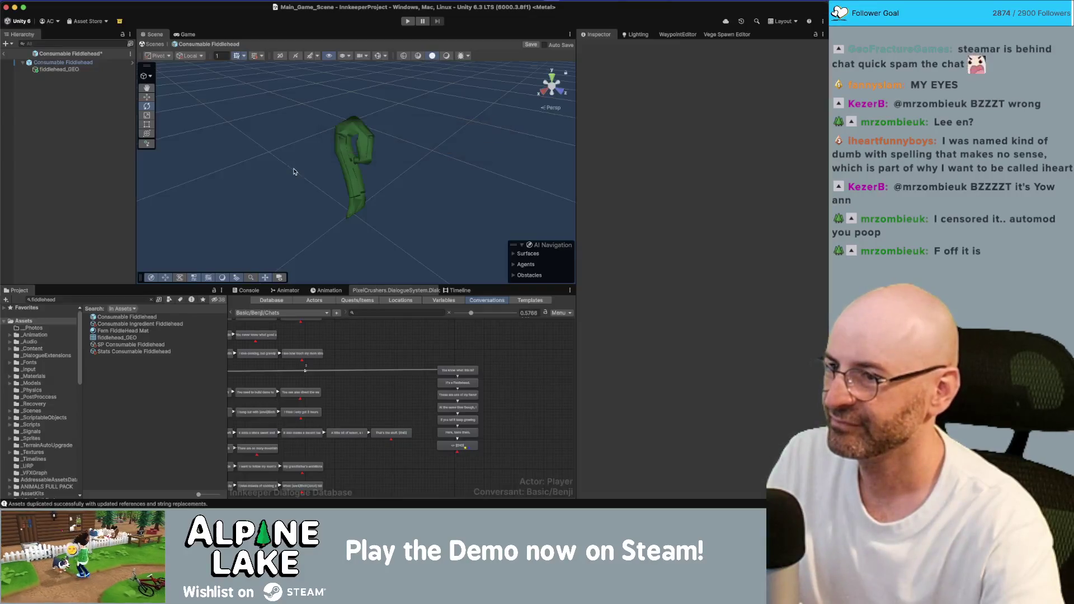
mouse_move(371, 151)
left_mouse_down()
mouse_move(316, 115)
mouse_move(408, 112)
left_mouse_up()
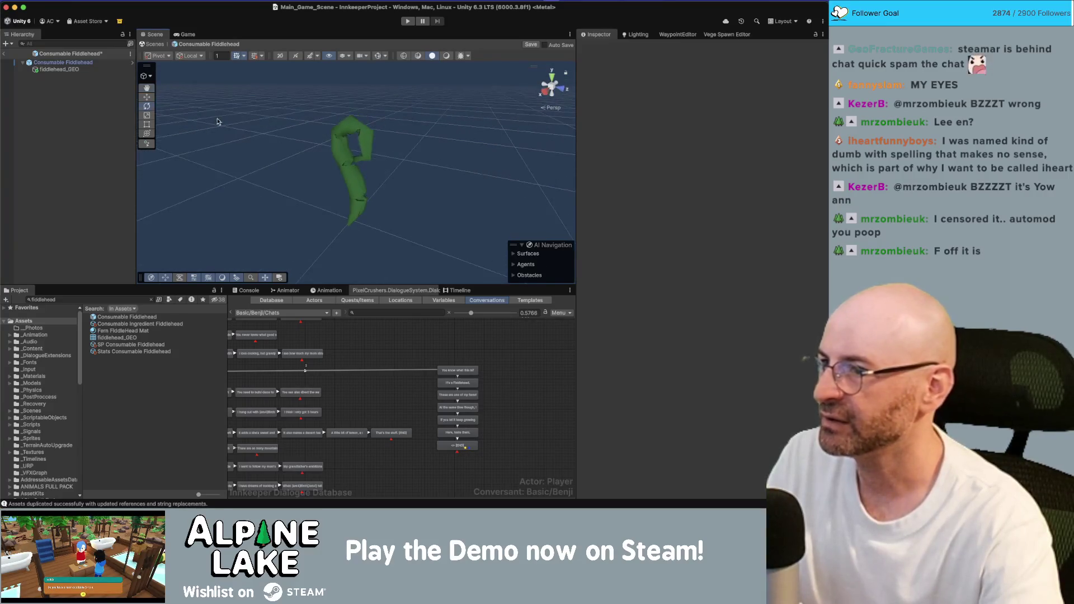
left_click(63, 62)
left_click(391, 193)
left_click(378, 57)
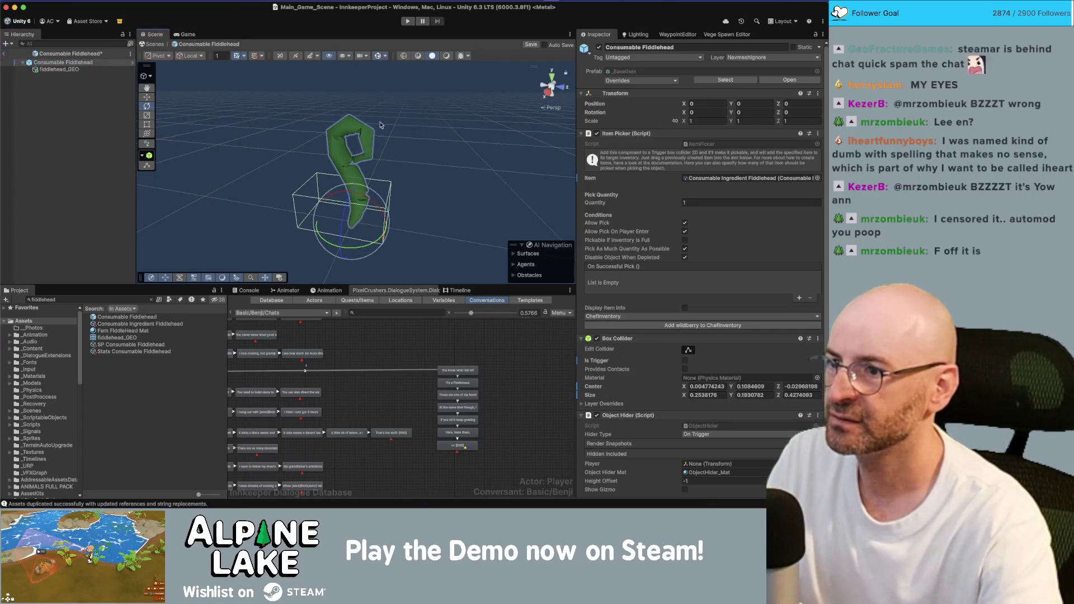
left_click(689, 349)
mouse_move(343, 185)
left_mouse_down()
mouse_move(353, 118)
mouse_move(283, 168)
mouse_move(353, 178)
mouse_move(342, 175)
left_mouse_up()
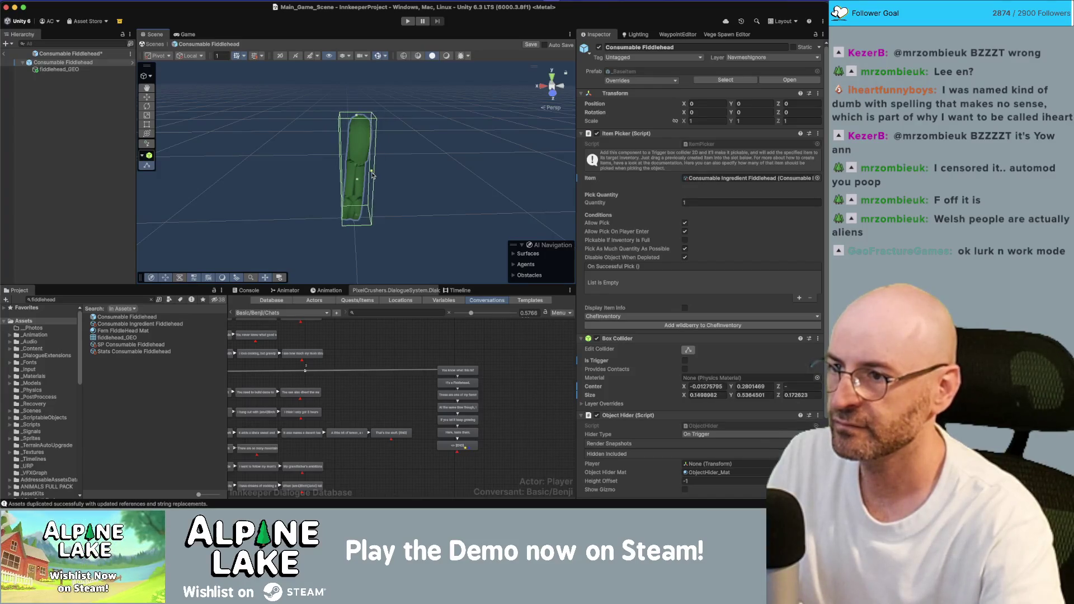
Switch handles to Global and reposition fiddlehead_GEO so it stands upright.
left_click(361, 143)
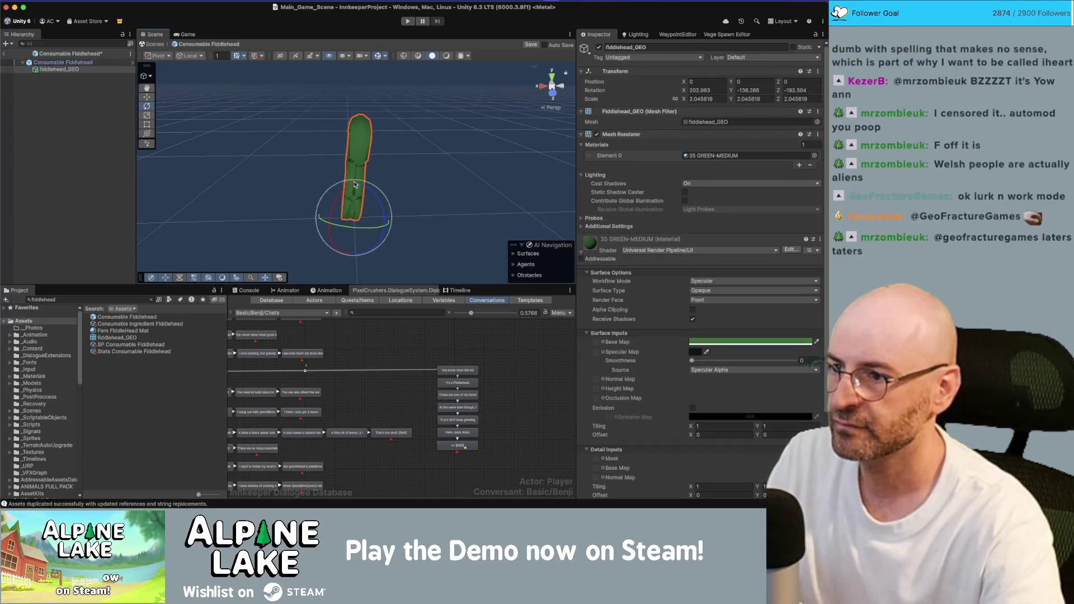
mouse_move(358, 180)
left_mouse_down()
mouse_move(378, 180)
mouse_move(361, 228)
left_mouse_up()
key("w")
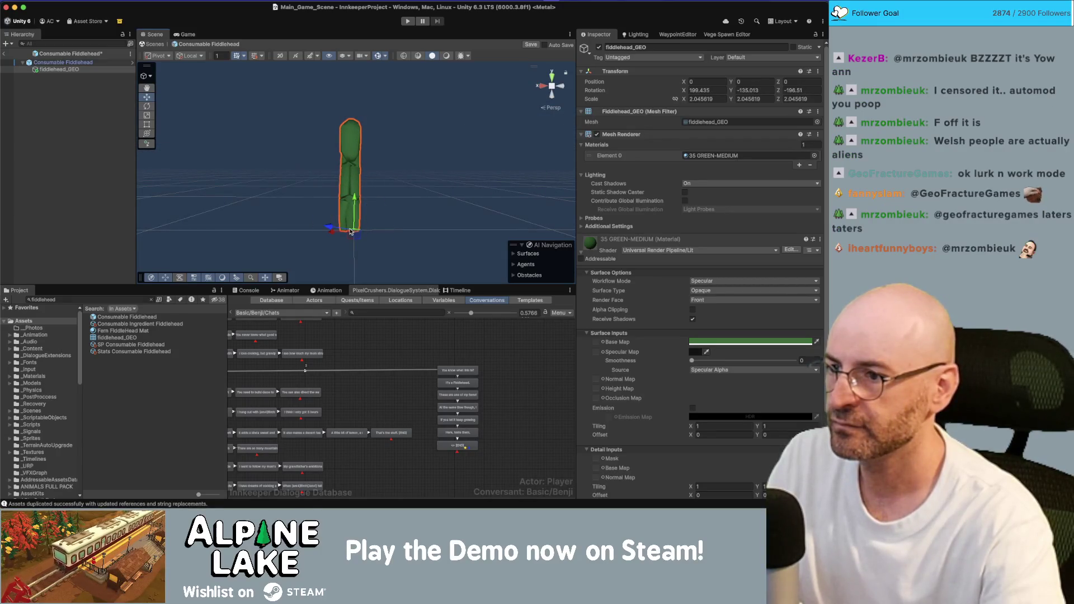
left_click(165, 56)
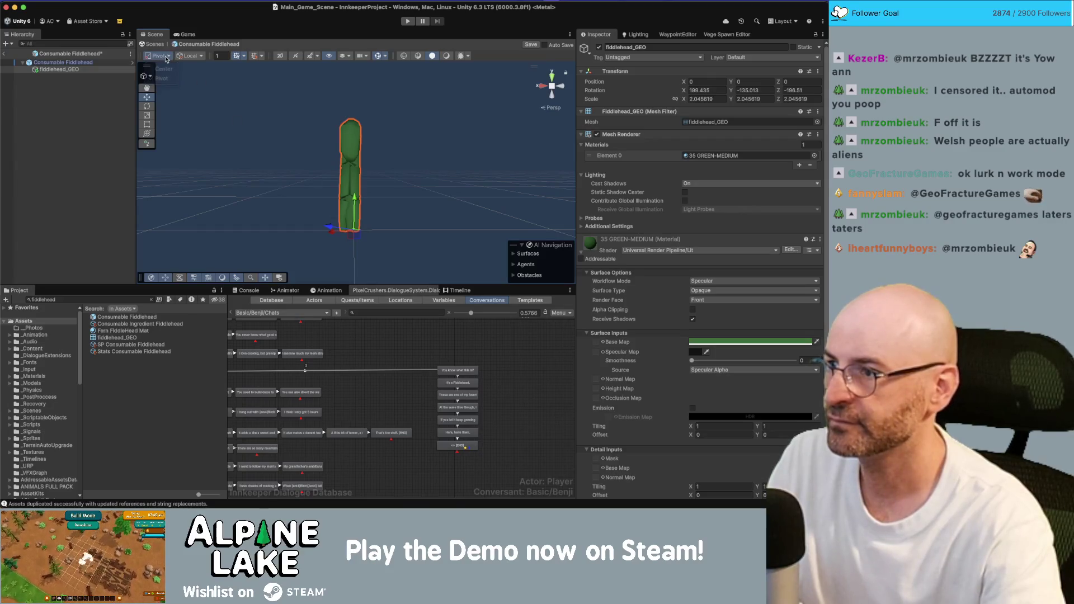
left_click(162, 79)
left_click(190, 56)
left_click(190, 78)
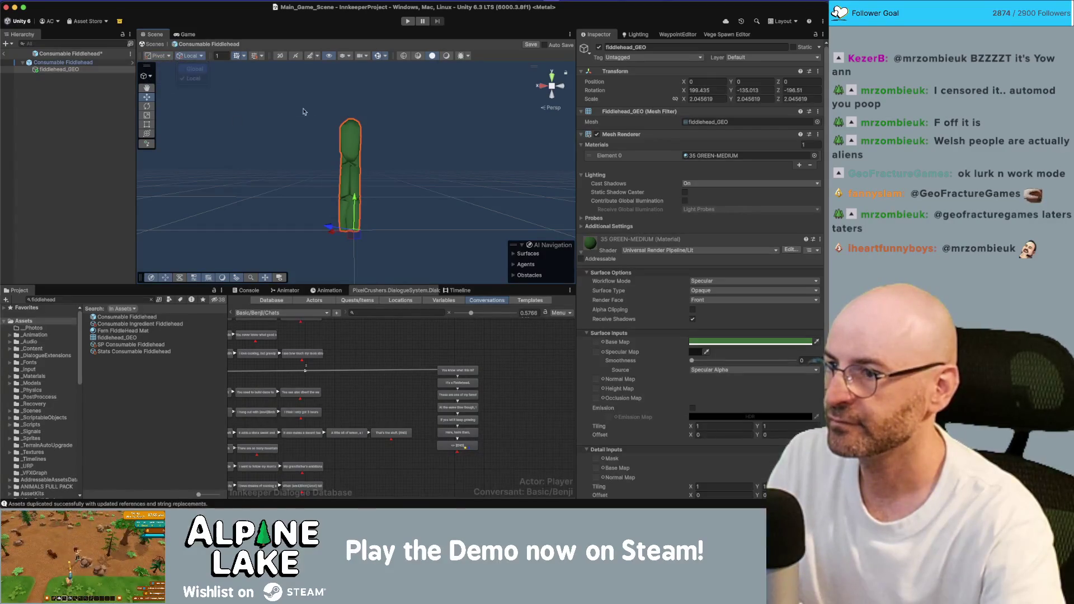
mouse_move(349, 229)
left_mouse_down()
mouse_move(365, 235)
mouse_move(358, 299)
mouse_move(283, 75)
left_mouse_up()
key("e")
Select the Consumable Fiddlehead root and save the prefab.
left_click(350, 146)
mouse_move(213, 95)
left_mouse_down()
mouse_move(164, 107)
mouse_move(387, 136)
mouse_move(374, 171)
mouse_move(185, 145)
left_mouse_up()
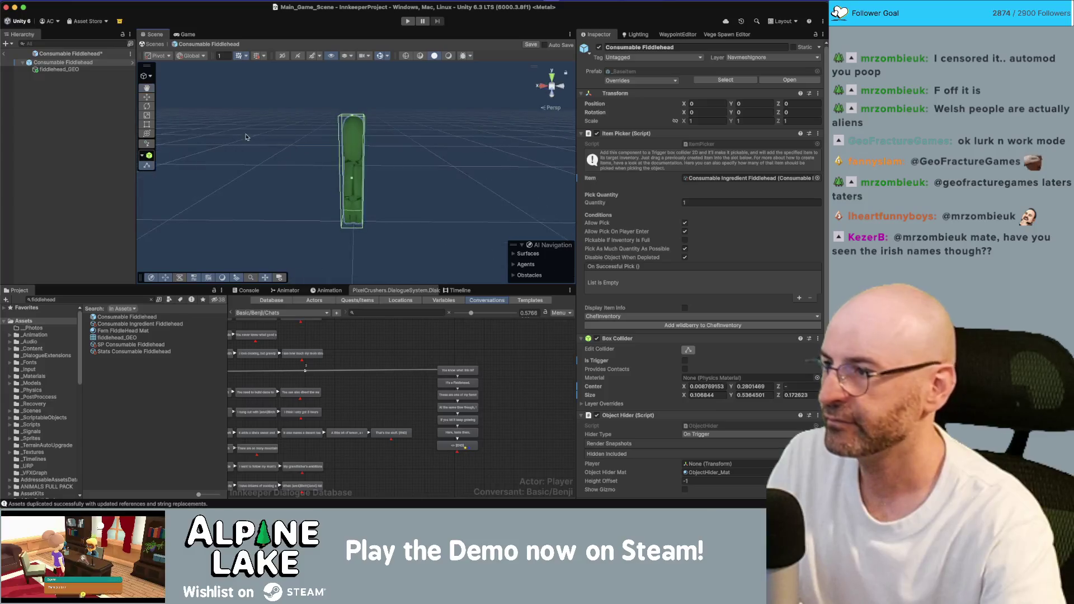
key("super+s")
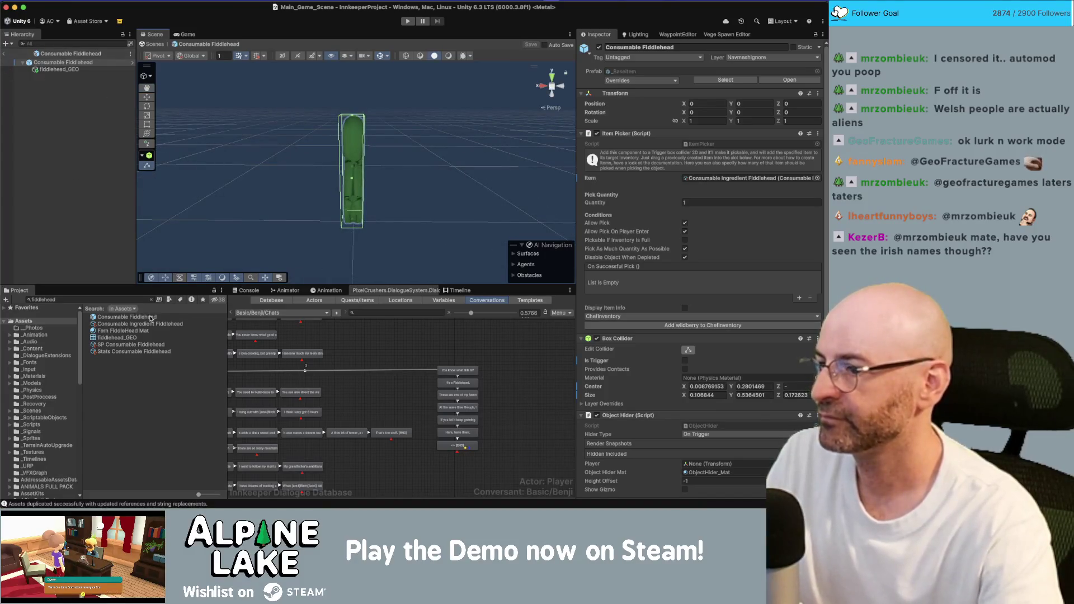
Rename the Consumable Ingredient Fiddlehead item to 'fiddlehead' and auto-create its dialogue and plural names.
left_click(151, 324)
left_click(683, 141)
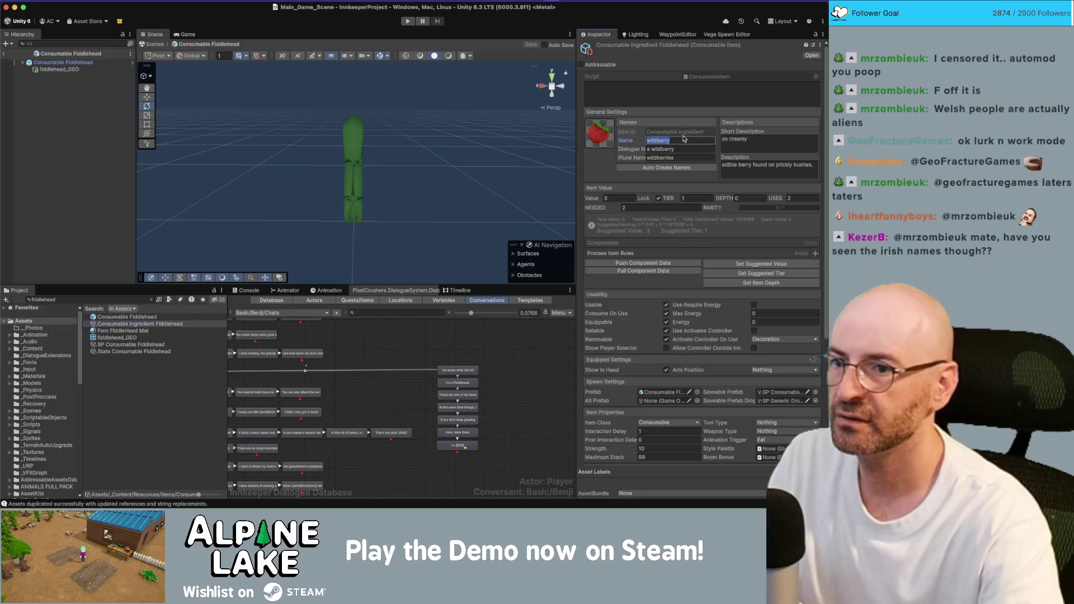
type("fiddlehead")
left_click(669, 167)
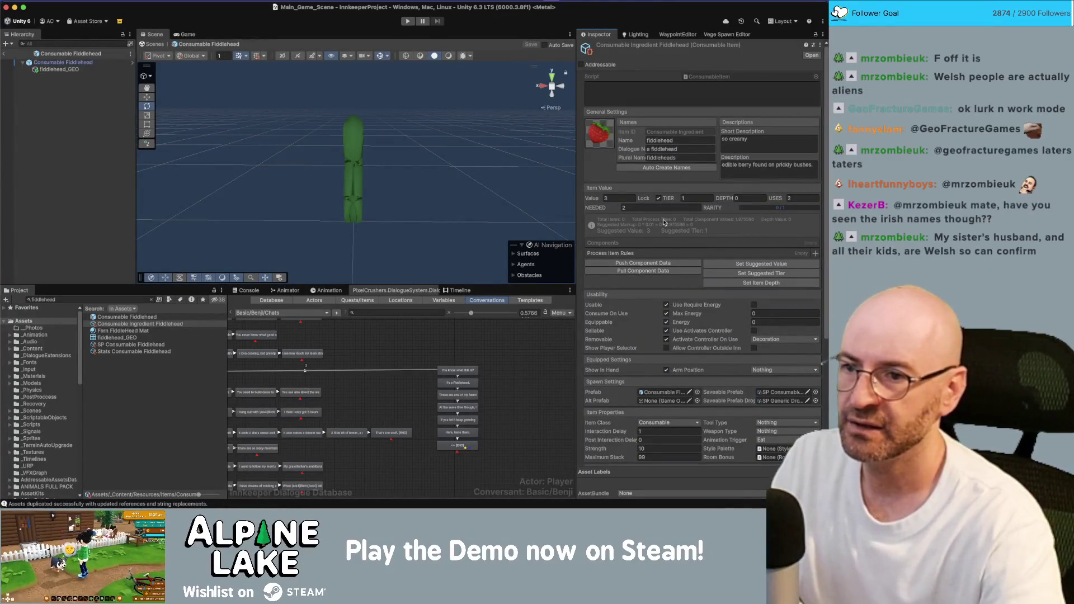
Replace the old berry description with 'baby edible fern leaf with a nutty crunchy texture.'.
left_click(761, 164)
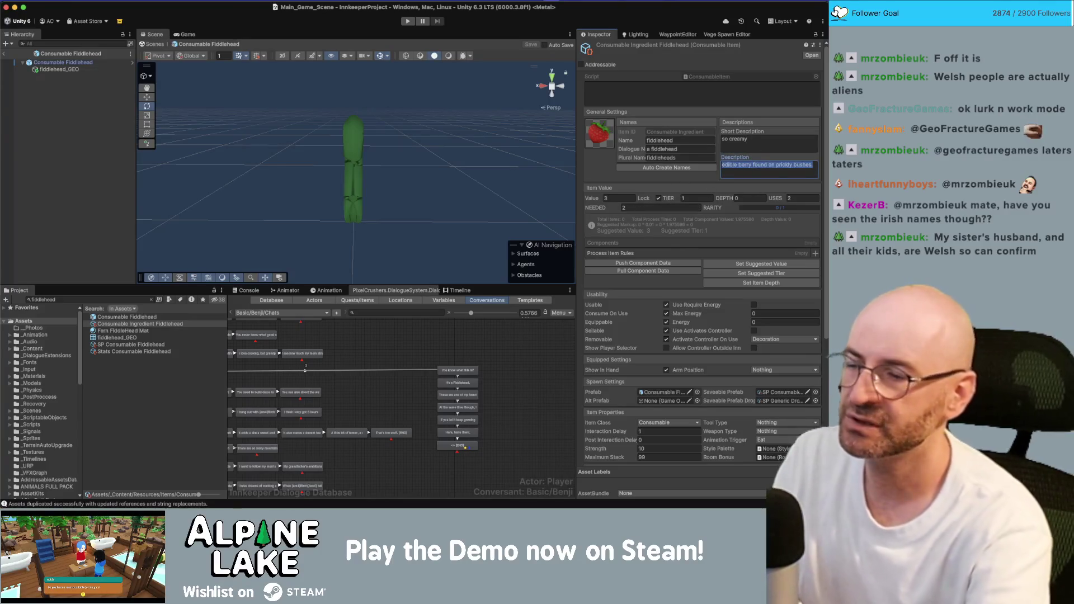
type("edib")
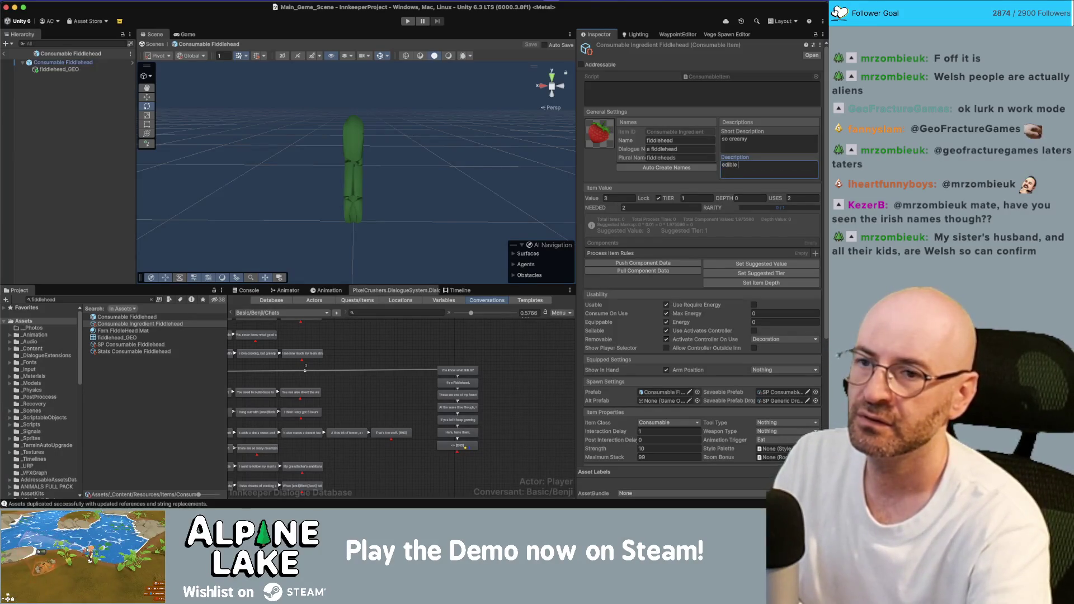
type(" leaf")
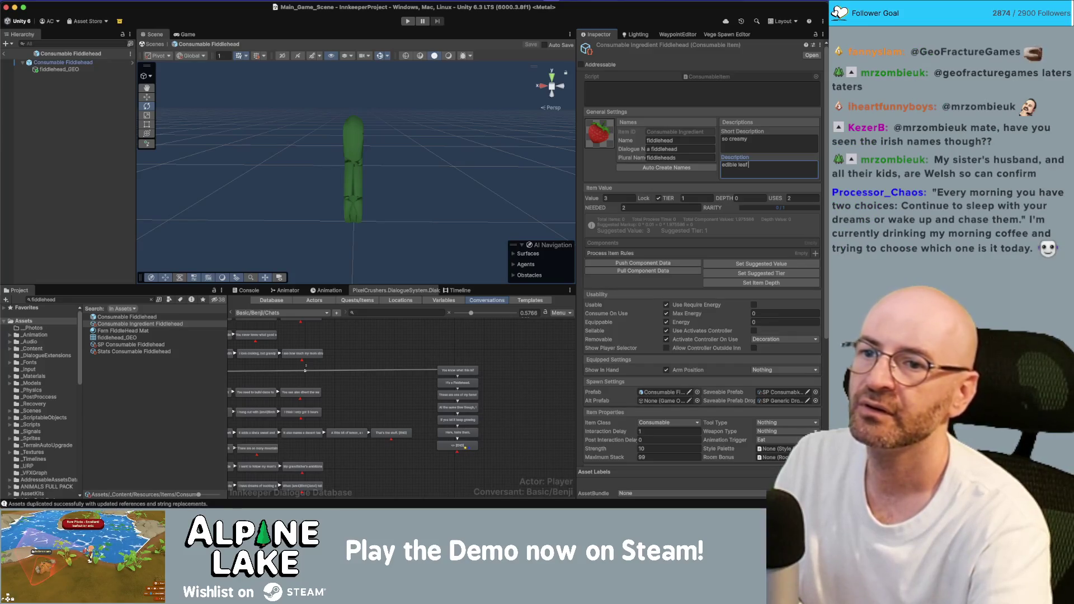
key("ctrl+a")
type("baby")
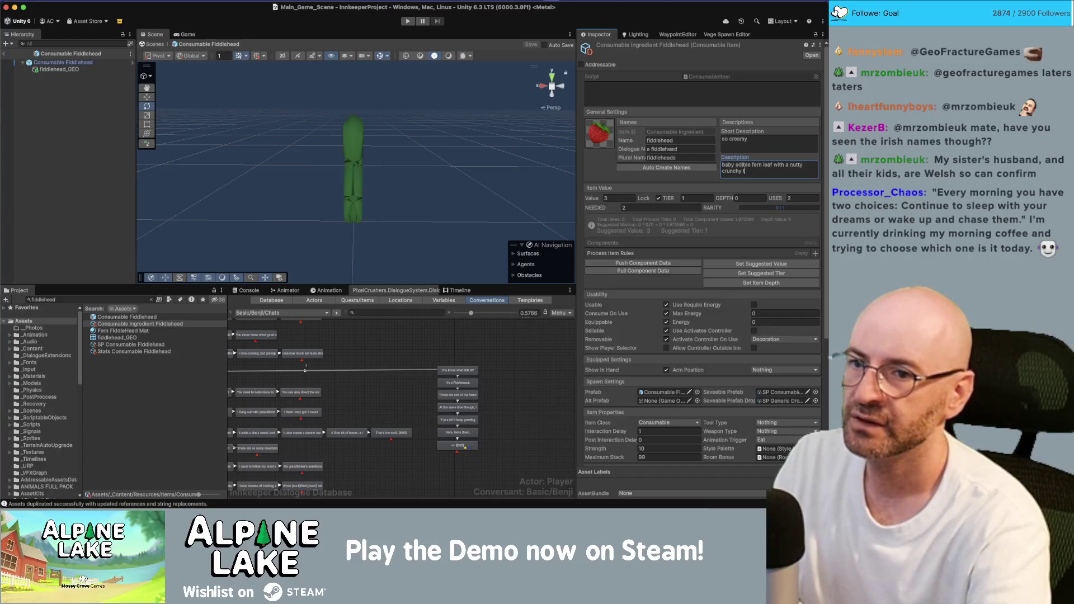
key("BackSpace")
key("BackSpace")
key("BackSpace")
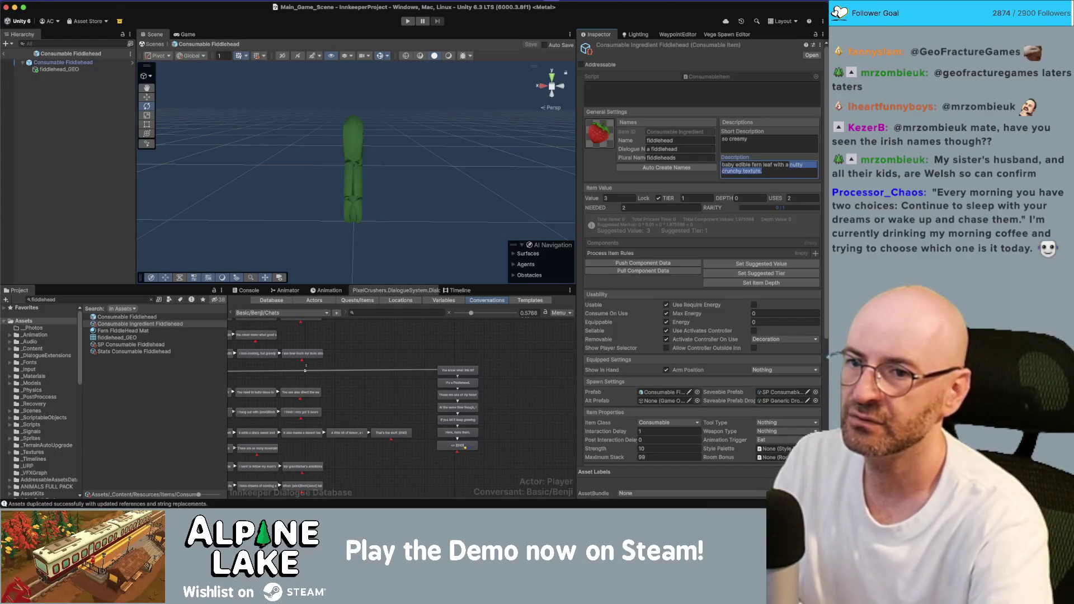
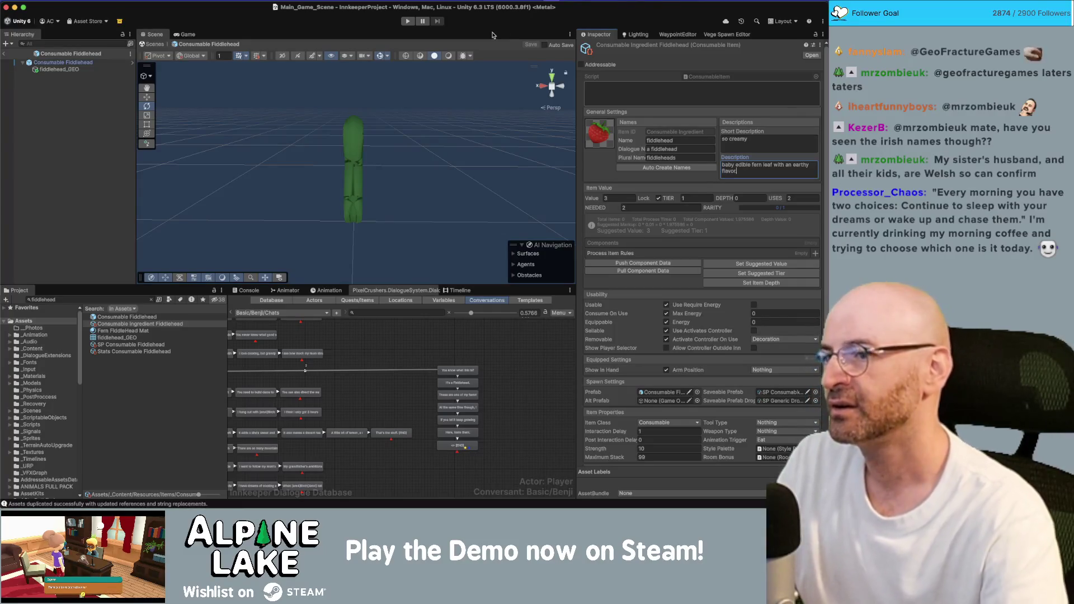
Frame a wide view of the village with Gizmos hidden, then select Benji's END node.
left_click(24, 130)
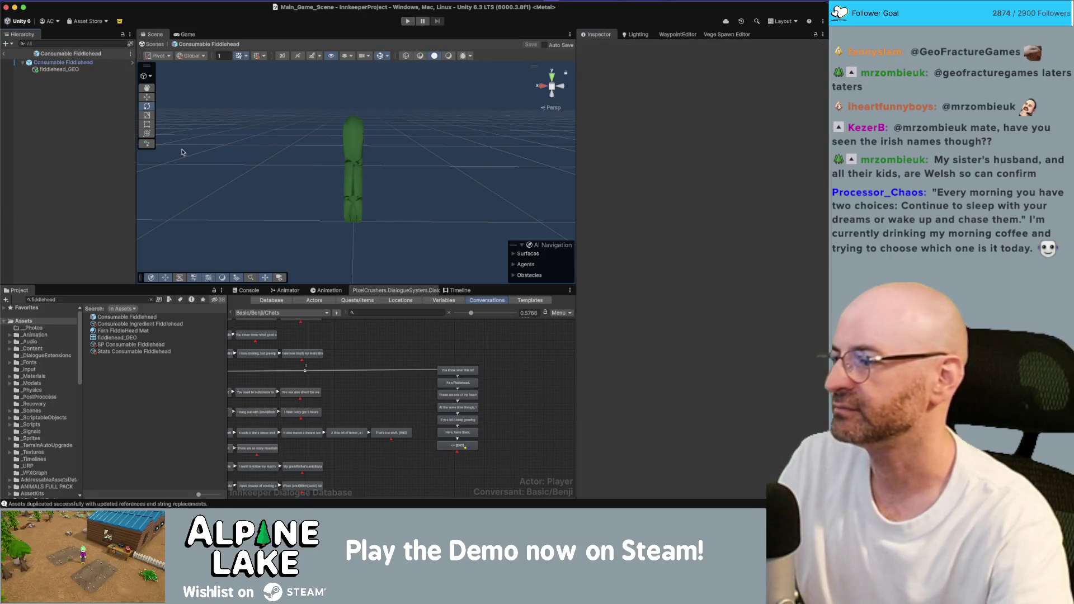
left_click_drag(227, 155, 372, 156)
key("f")
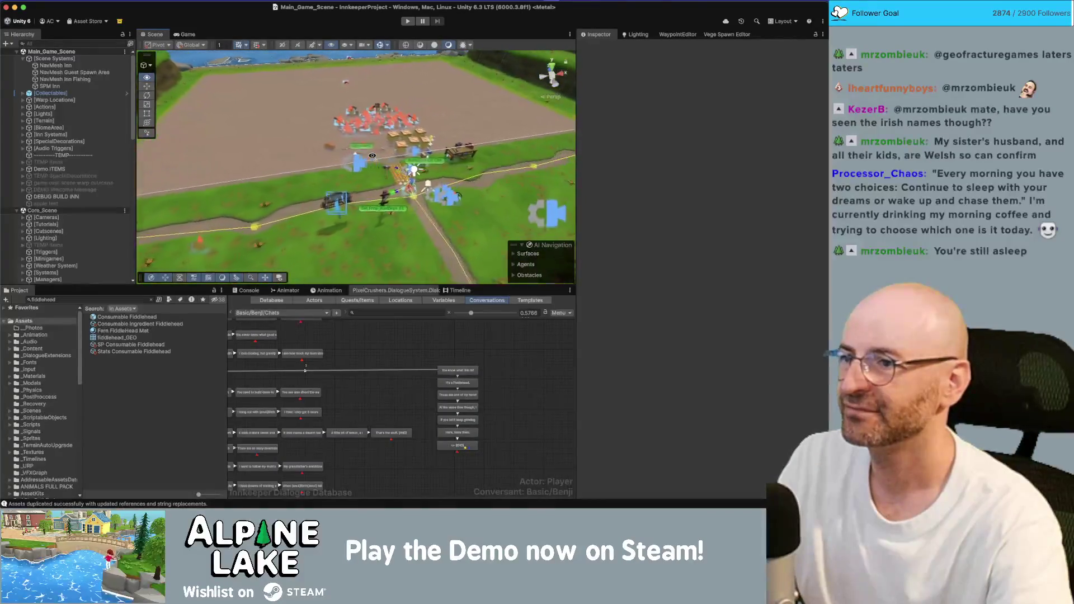
left_click(379, 45)
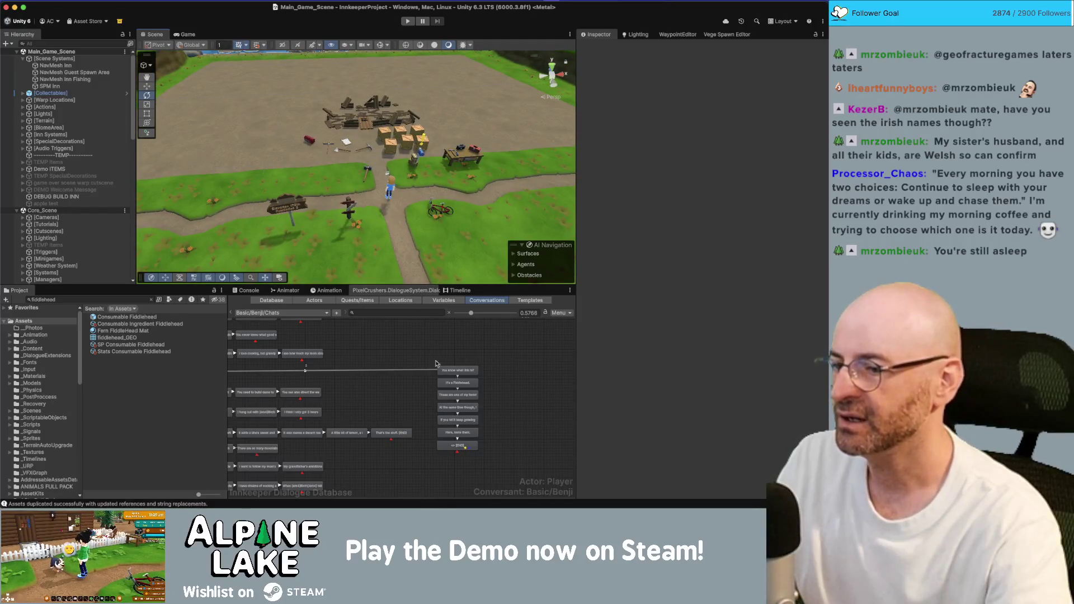
left_click(467, 447)
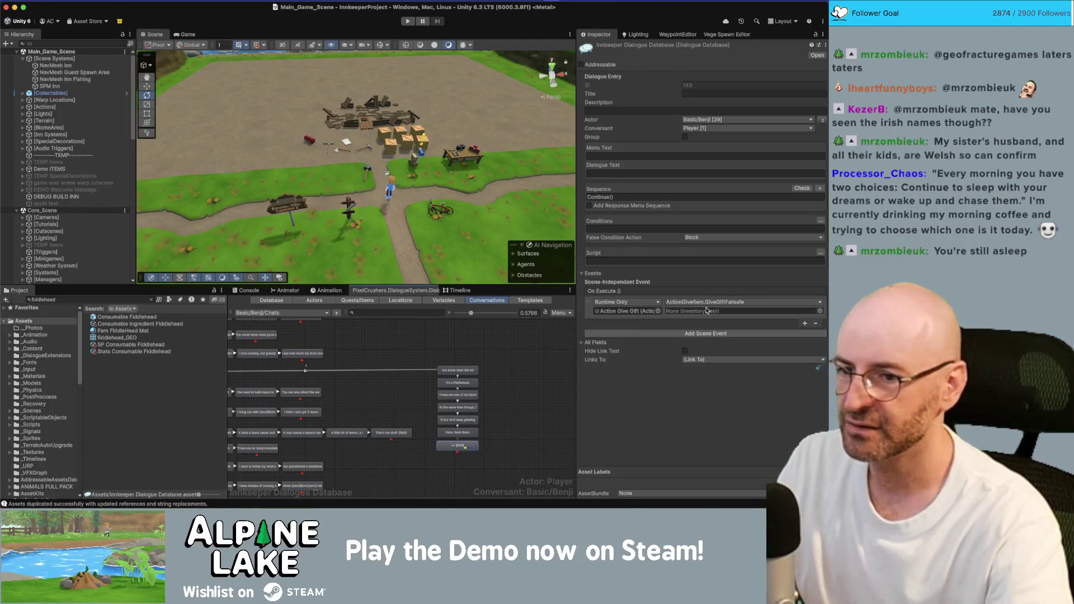
Set the END node's first event gift item to Consumable Ingredient Fiddlehead.
left_click(819, 311)
type("fiddle")
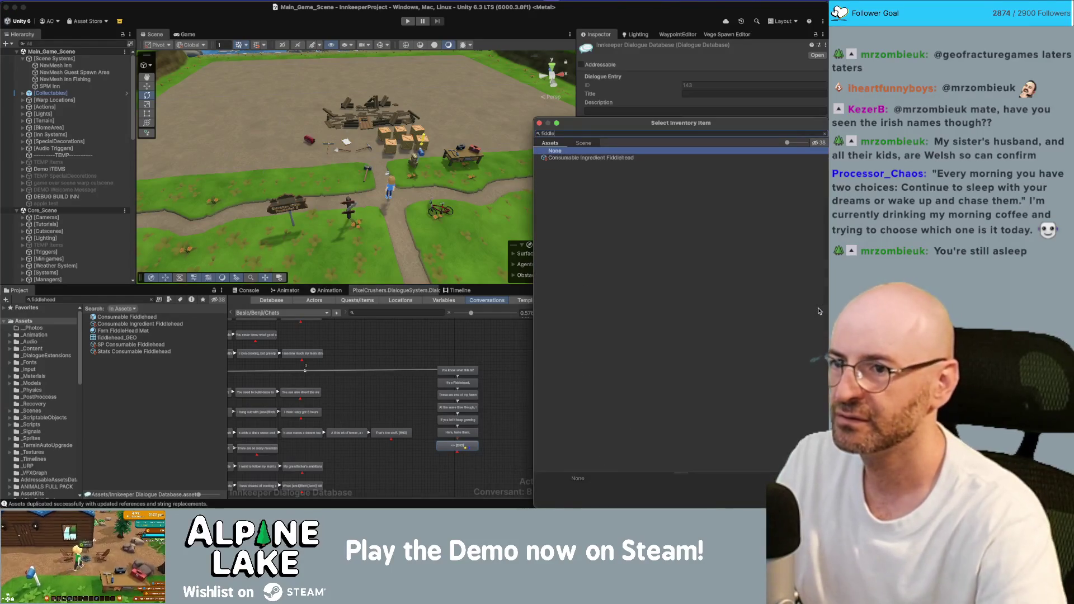
key("Down")
key("Return")
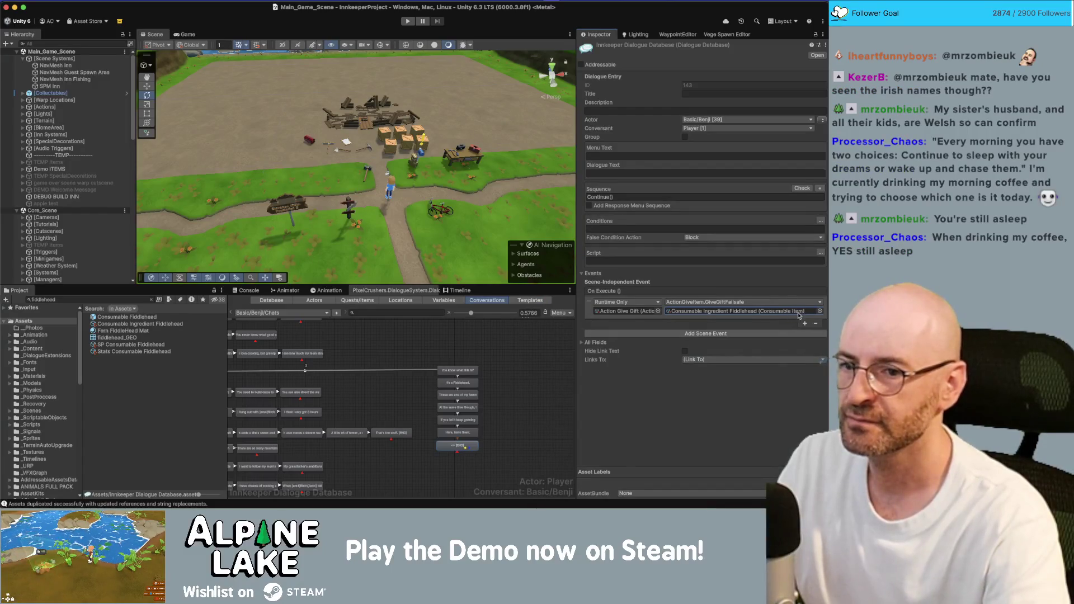
Add a second event calling Action Give Gift's GiveGiftFailsafe with Consumable Ingredient Fiddlehead.
left_click(805, 324)
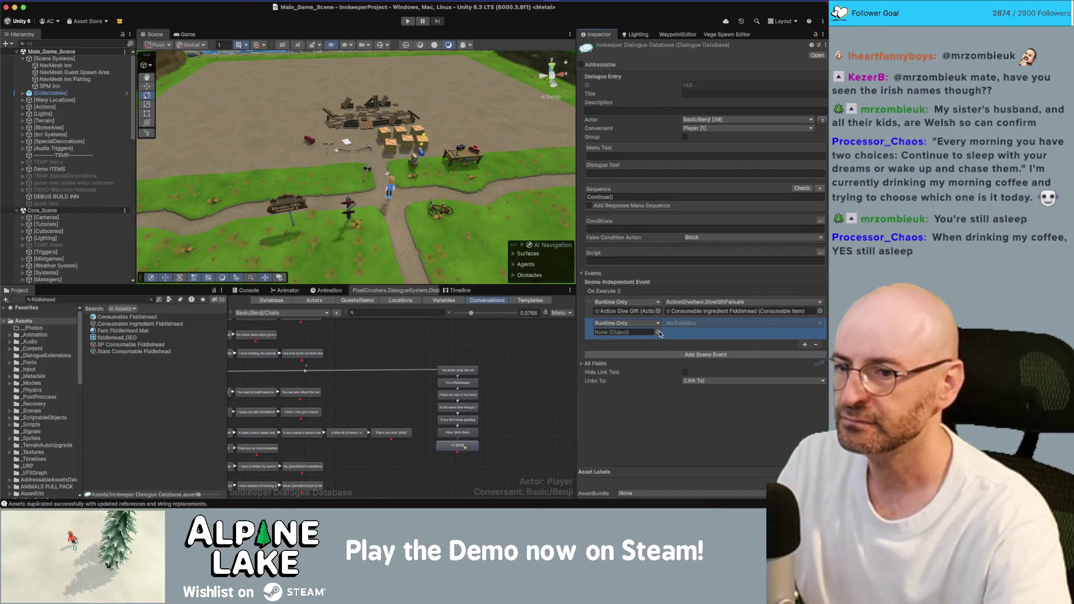
left_click(658, 332)
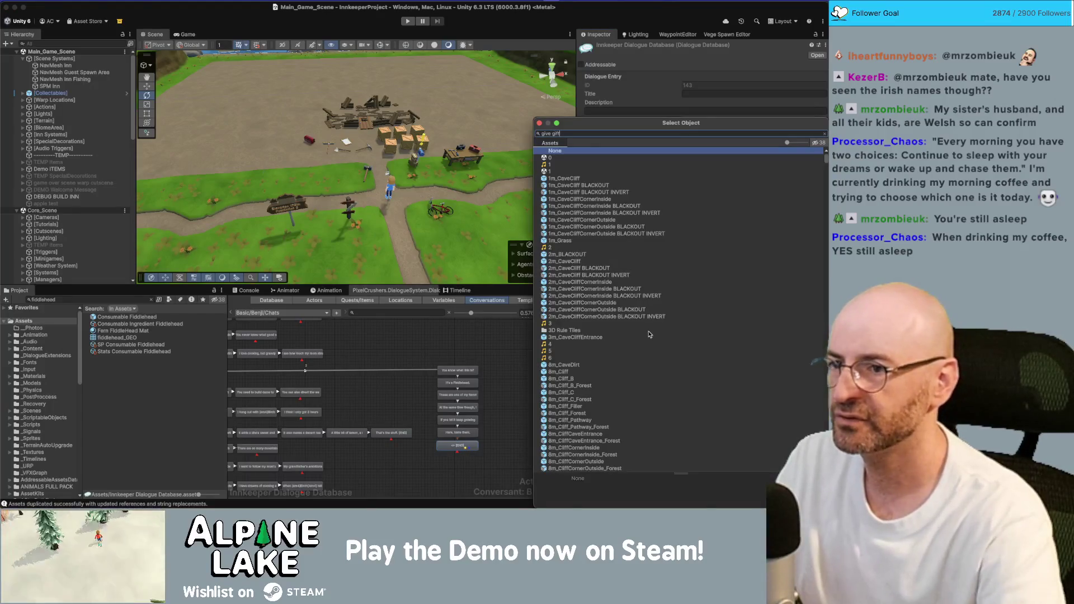
double_click(577, 158)
left_click(673, 323)
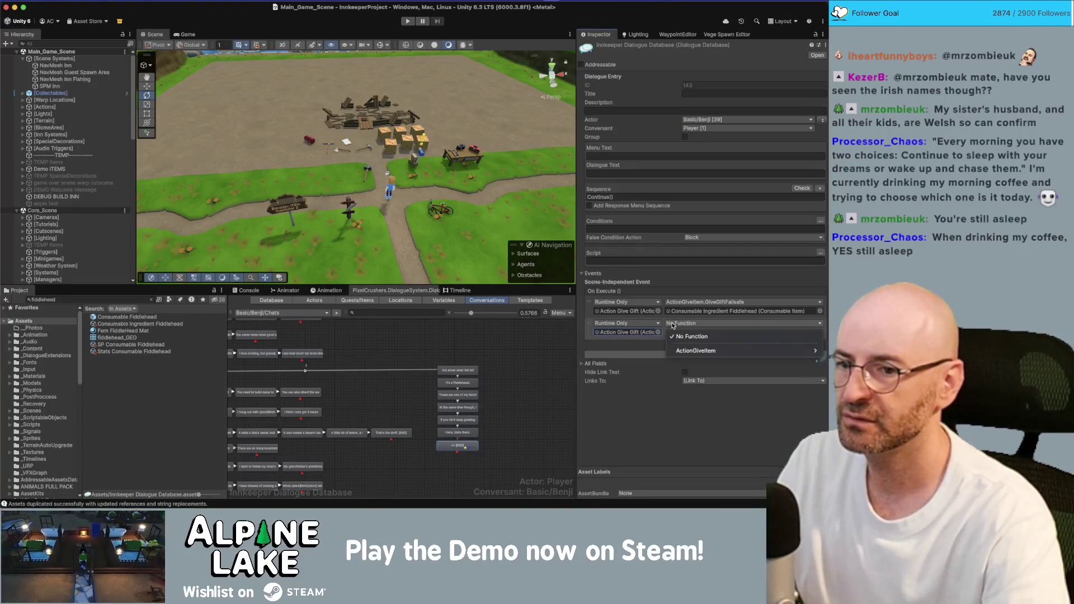
mouse_move(680, 350)
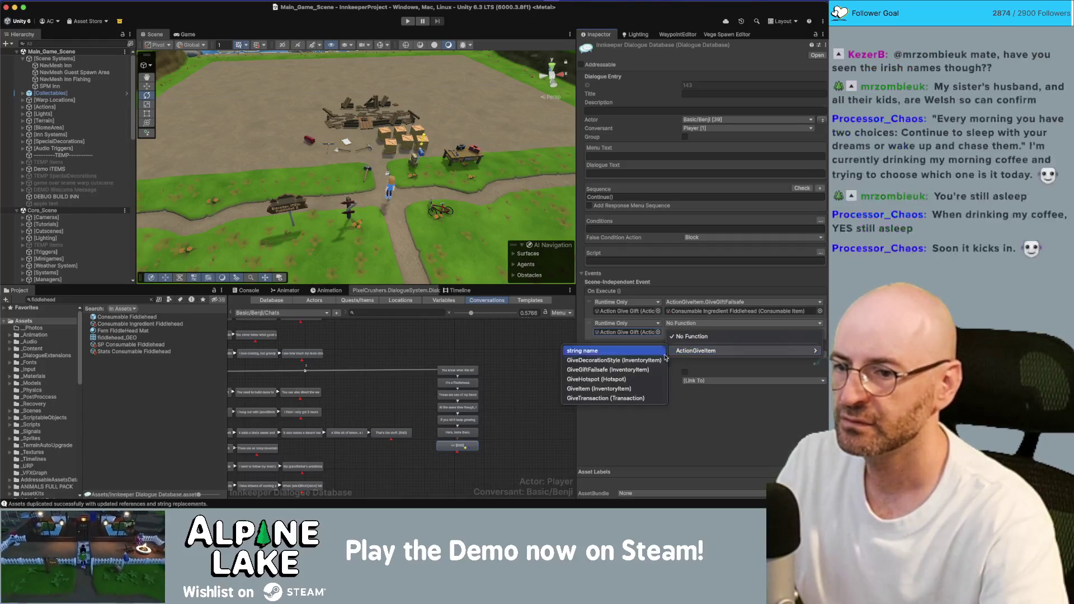
left_click(633, 369)
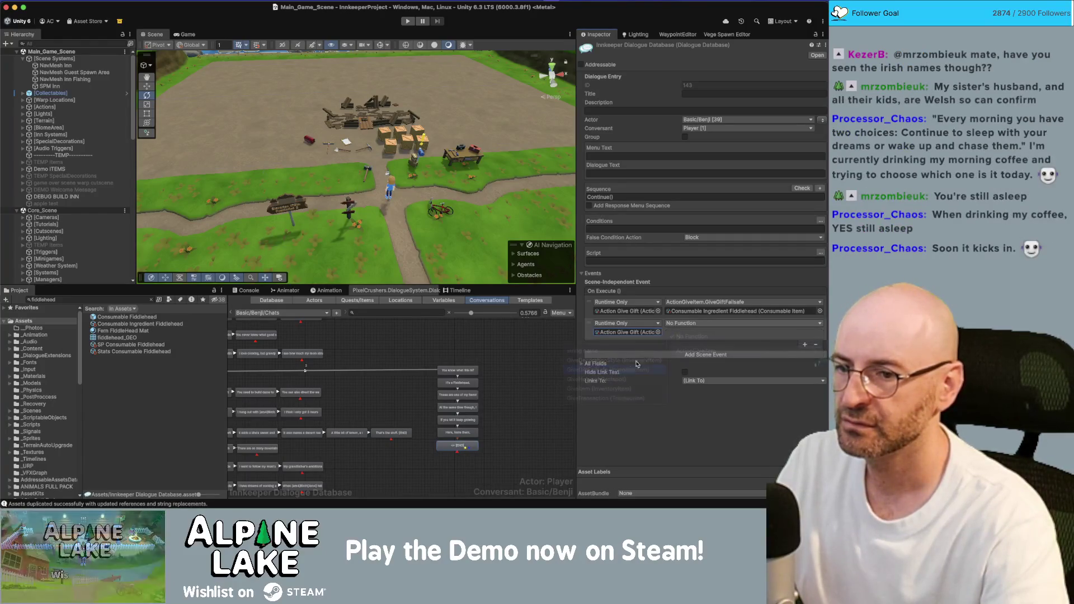
left_click(820, 332)
type("fern")
key("BackSpace")
key("BackSpace")
key("BackSpace")
type("fidd")
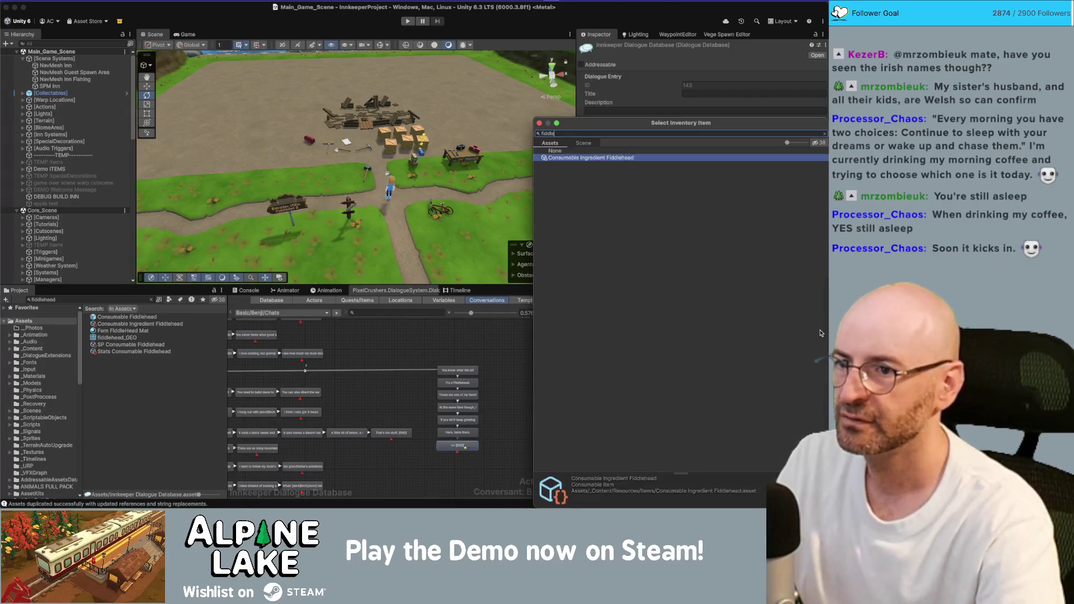
key("Down")
key("Return")
Add a third GiveGiftFailsafe event on Action Give Gift, also giving Consumable Ingredient Fiddlehead.
left_click(805, 344)
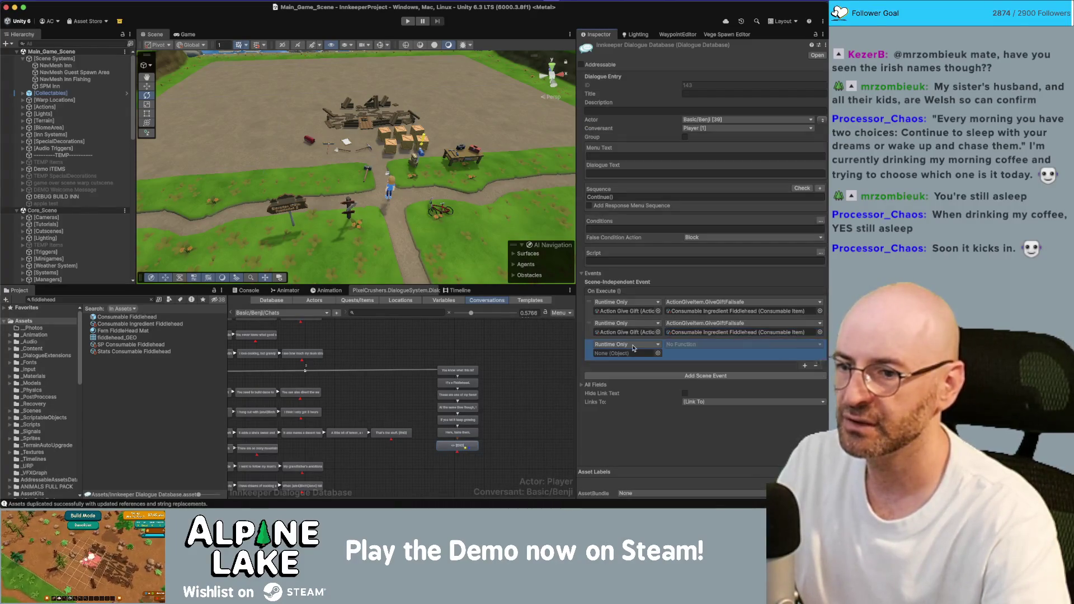
left_click(658, 355)
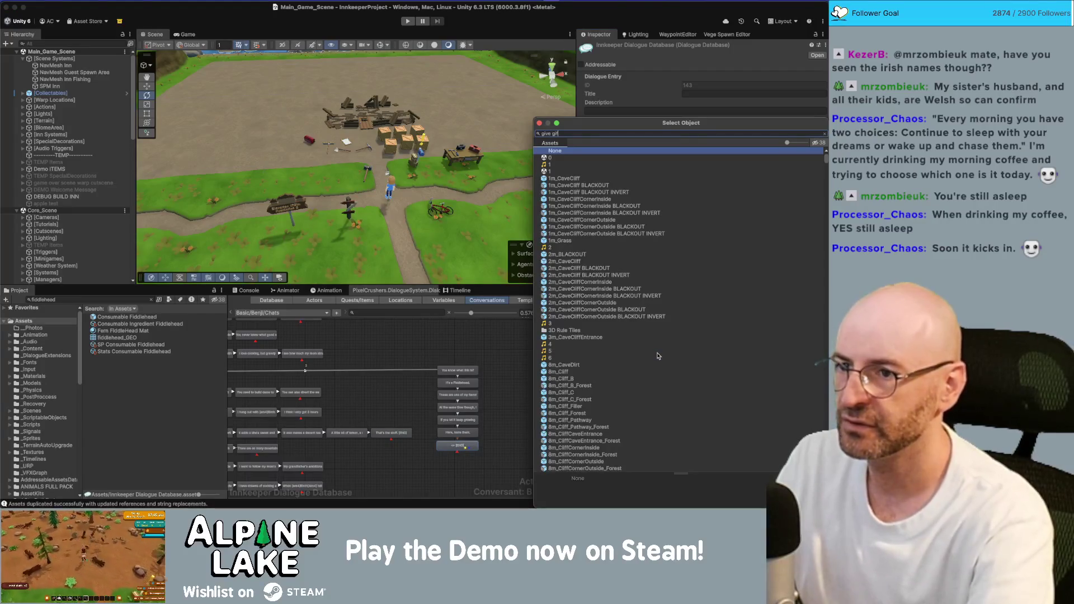
type("give gift")
key("Return")
left_click(672, 344)
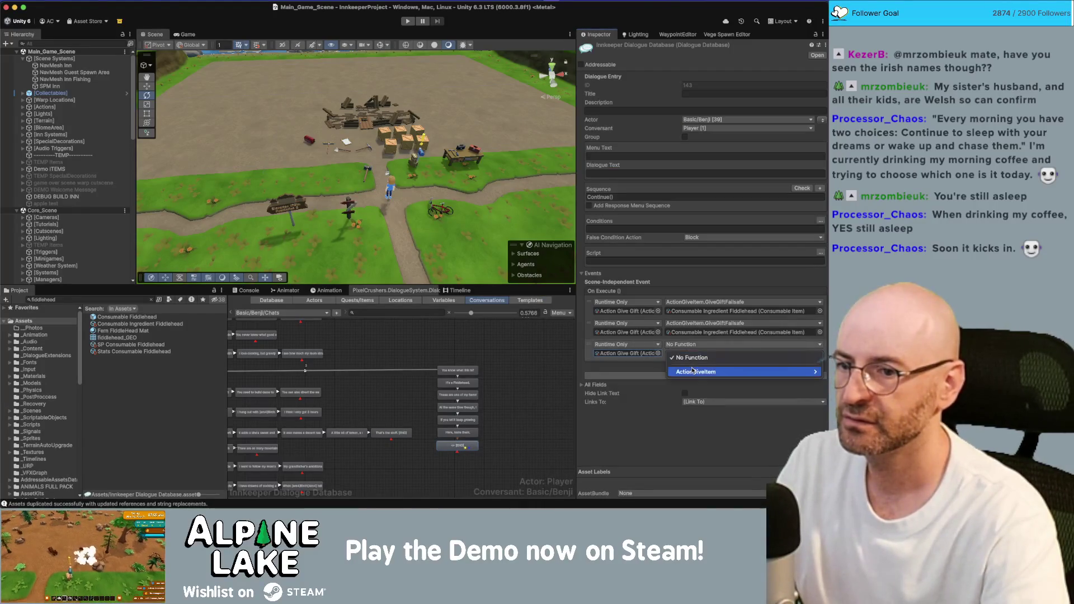
mouse_move(688, 372)
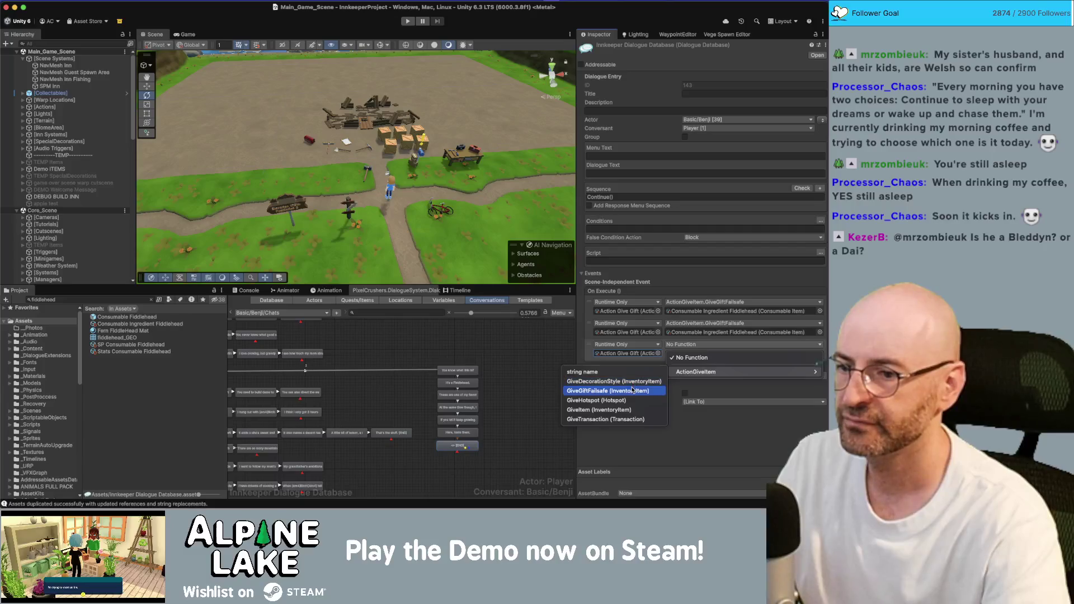
left_click(629, 391)
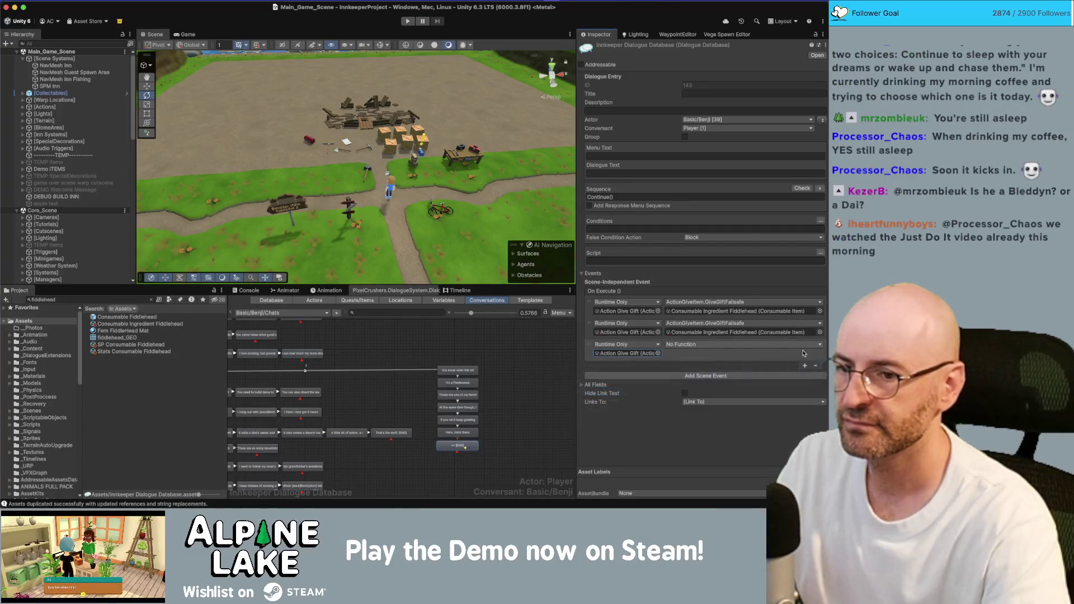
left_click(820, 354)
type("fiddleh")
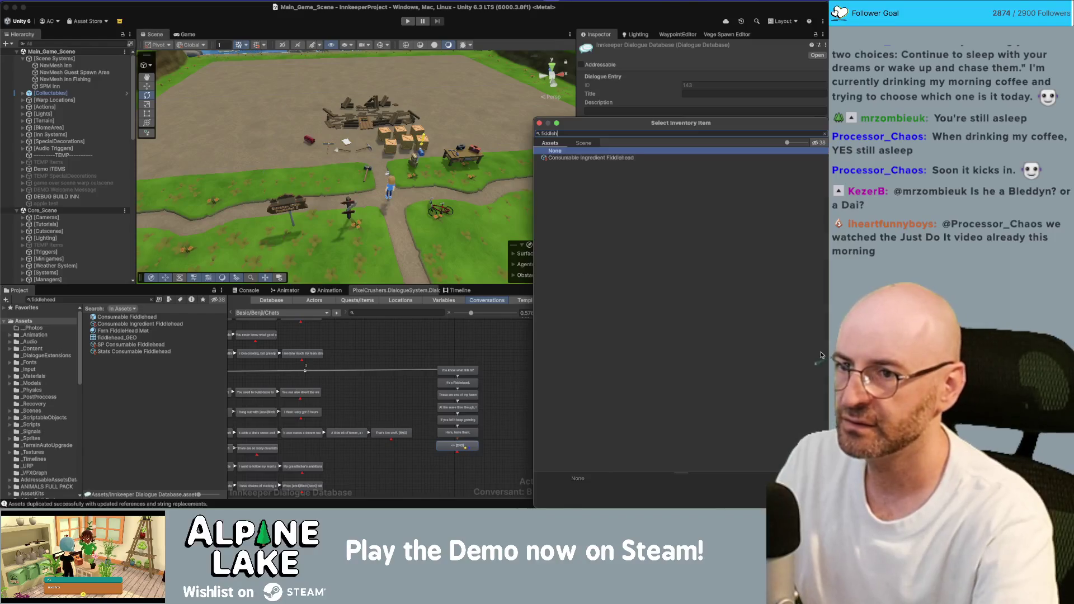
key("Down")
key("Return")
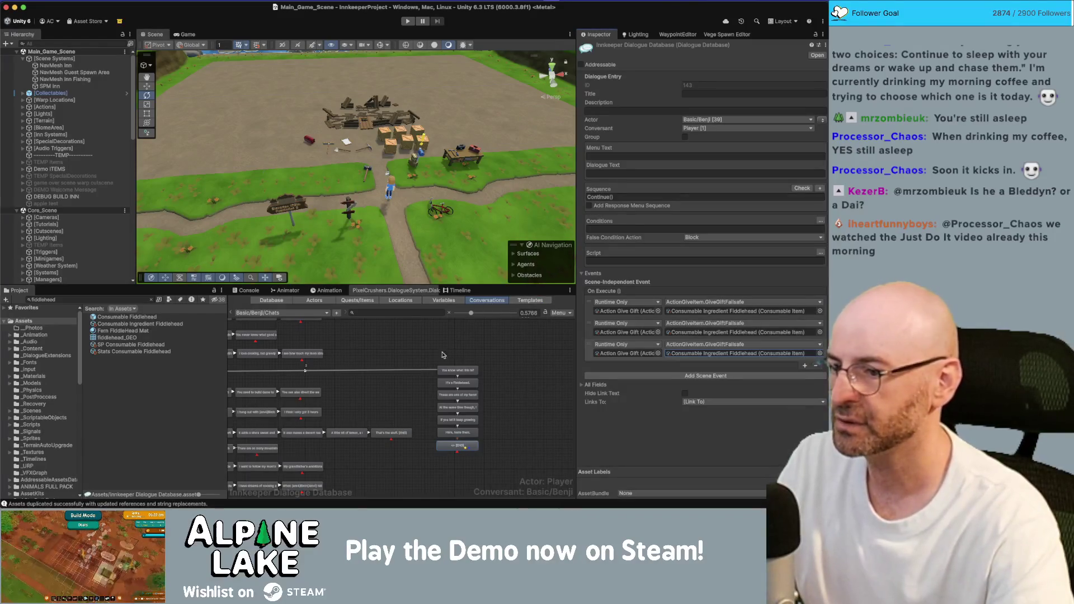
left_click(447, 354)
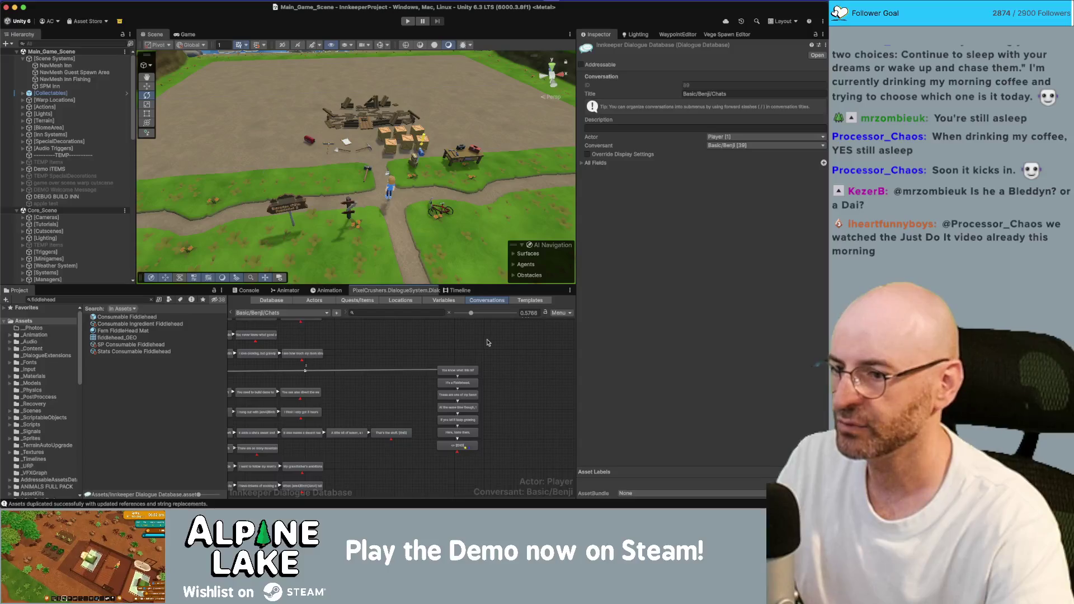
Create a new Boolean dialogue variable named benjiLongChatA.
left_click(456, 306)
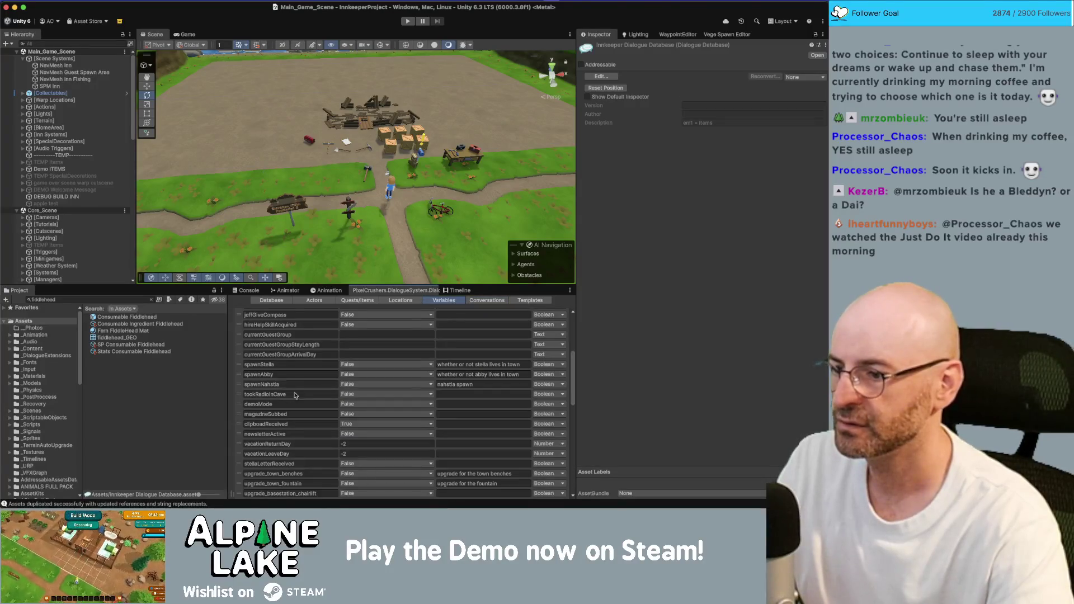
scroll(504, 437, "down", 10)
left_click(547, 495)
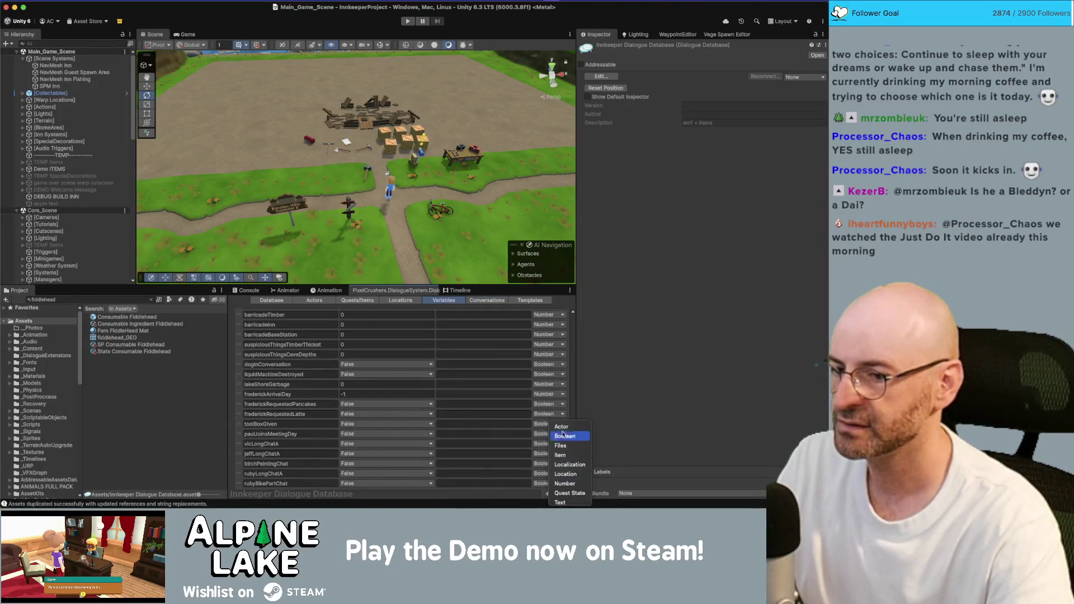
left_click(563, 436)
left_click(291, 493)
type("b")
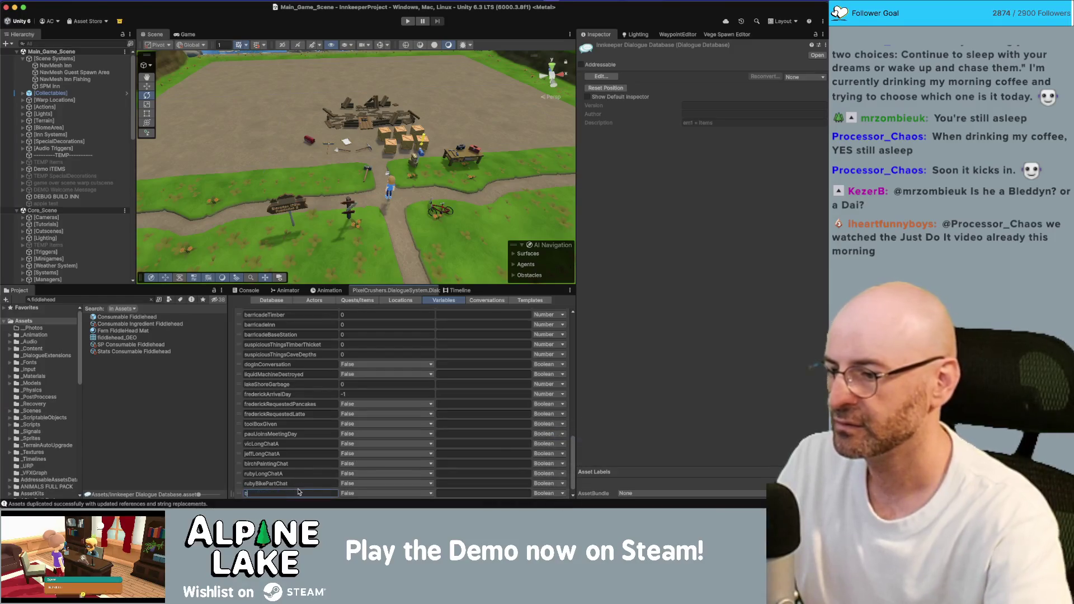
type("enjiLongCha")
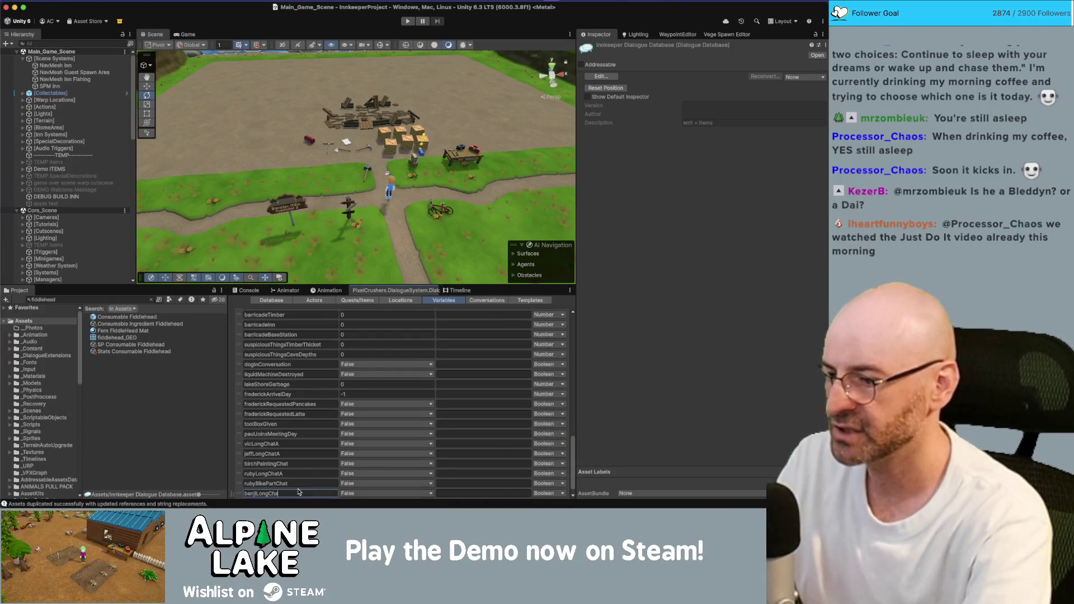
type("tA")
key("Return")
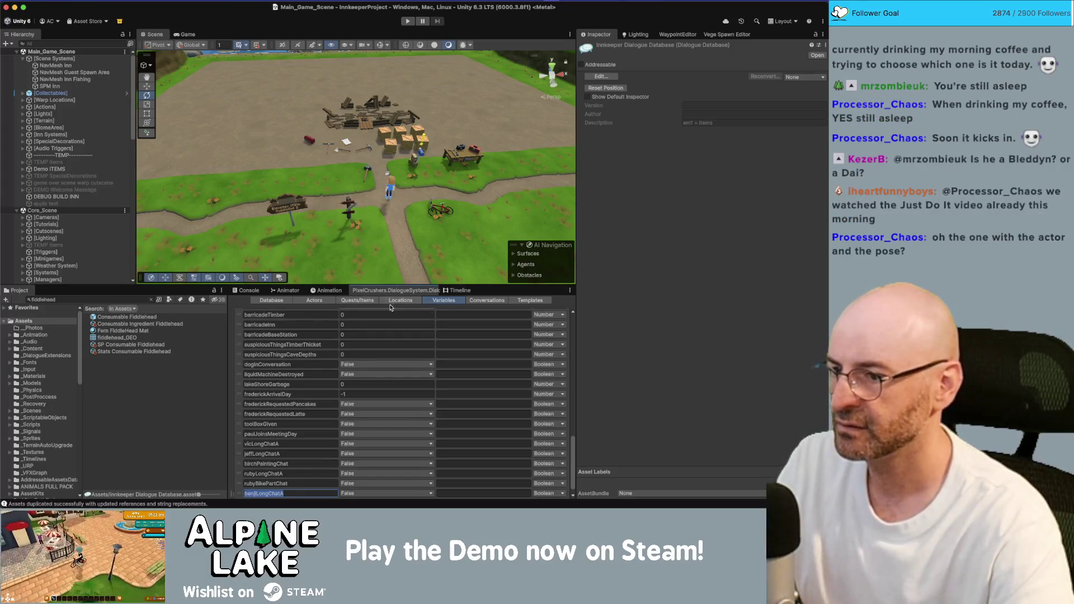
left_click(485, 301)
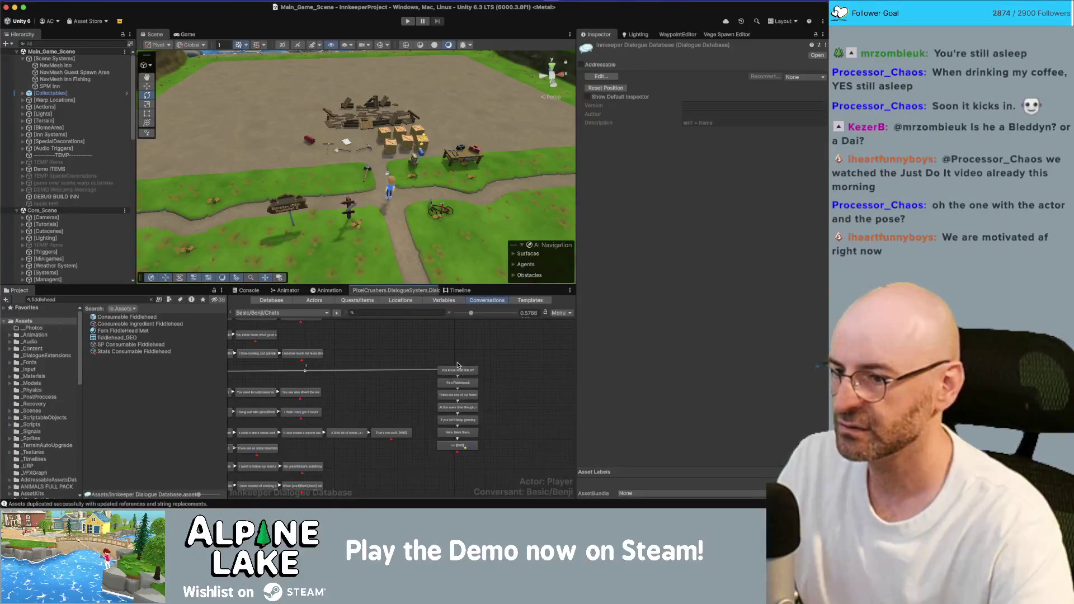
Give the END node a script setting benjiLongChatA to True, with link priority Low.
left_click(459, 447)
left_click(820, 253)
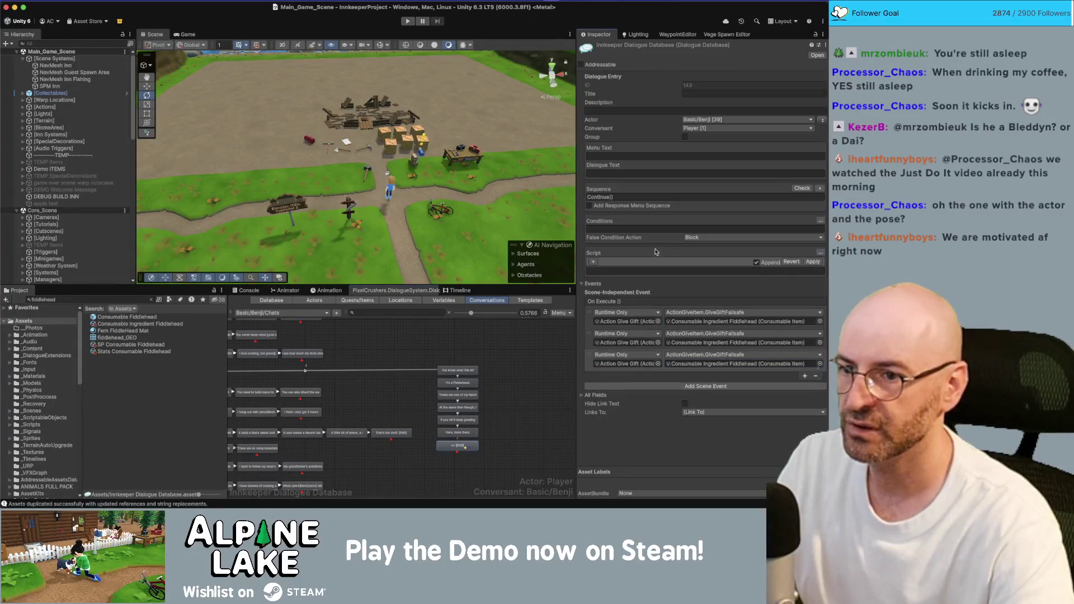
left_click(609, 263)
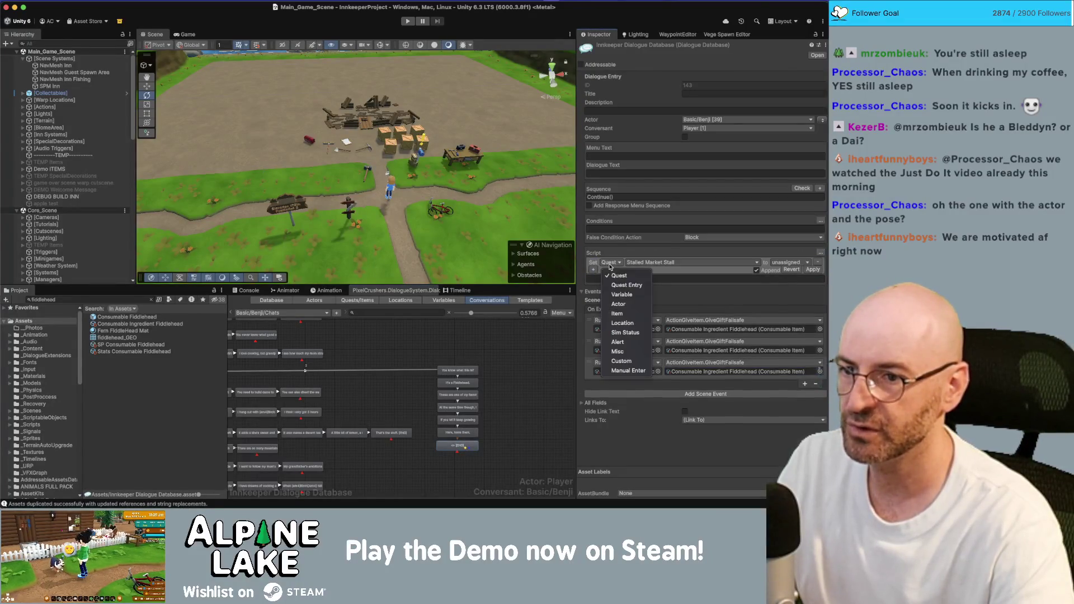
left_click(621, 294)
left_click(677, 262)
scroll(680, 392, "down", 10)
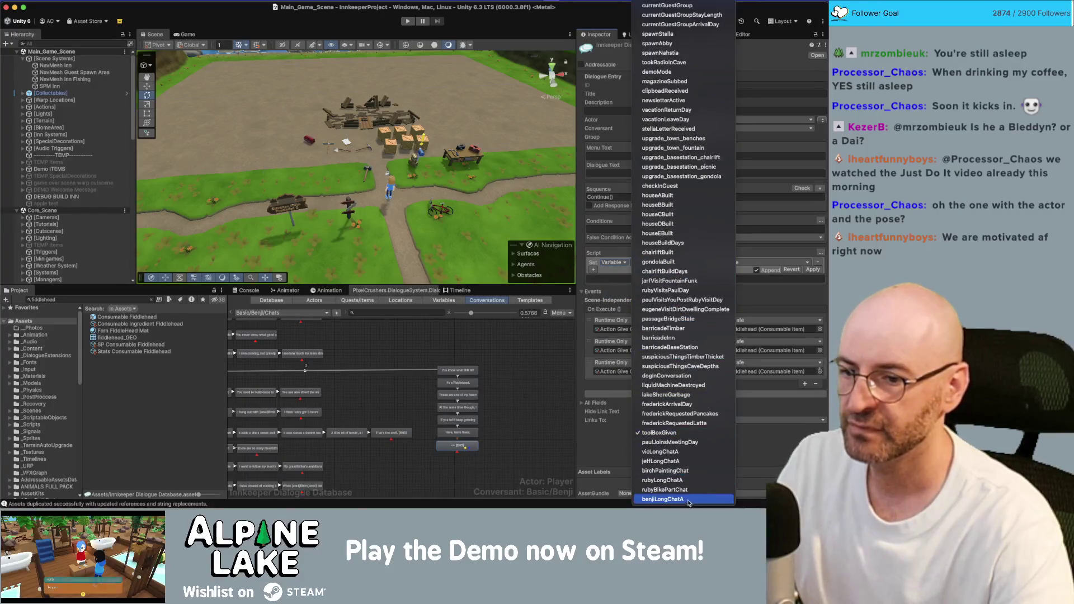
left_click(672, 501)
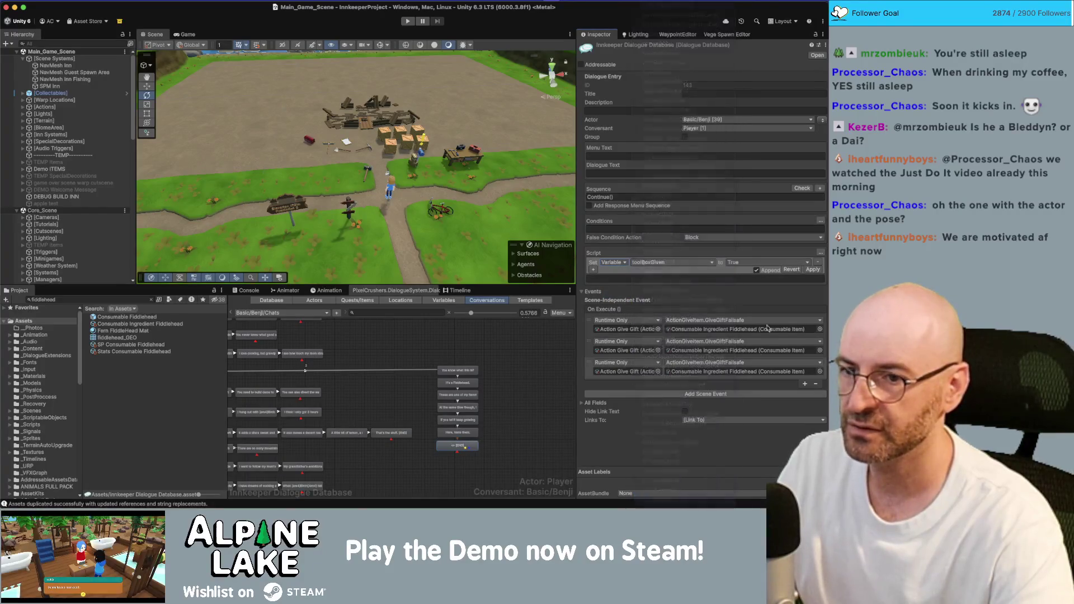
left_click(812, 269)
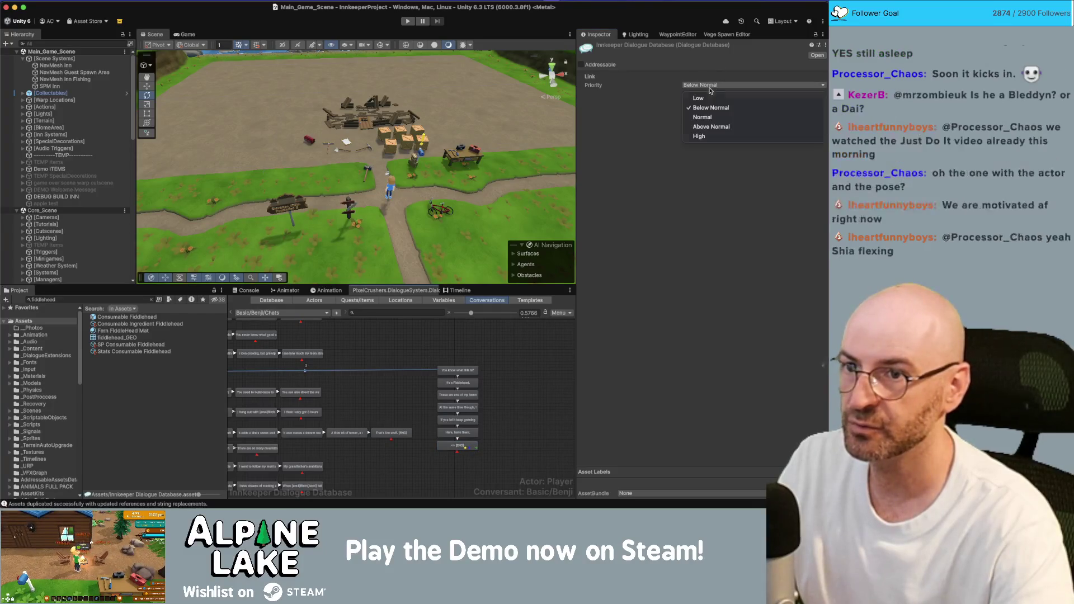
left_click(753, 84)
left_click(699, 95)
Add a child node with Low link priority, conditioned on benjiLongChatA being true.
right_click(258, 369)
left_click(272, 380)
left_click_drag(430, 376, 508, 373)
left_click(453, 371)
left_click(699, 85)
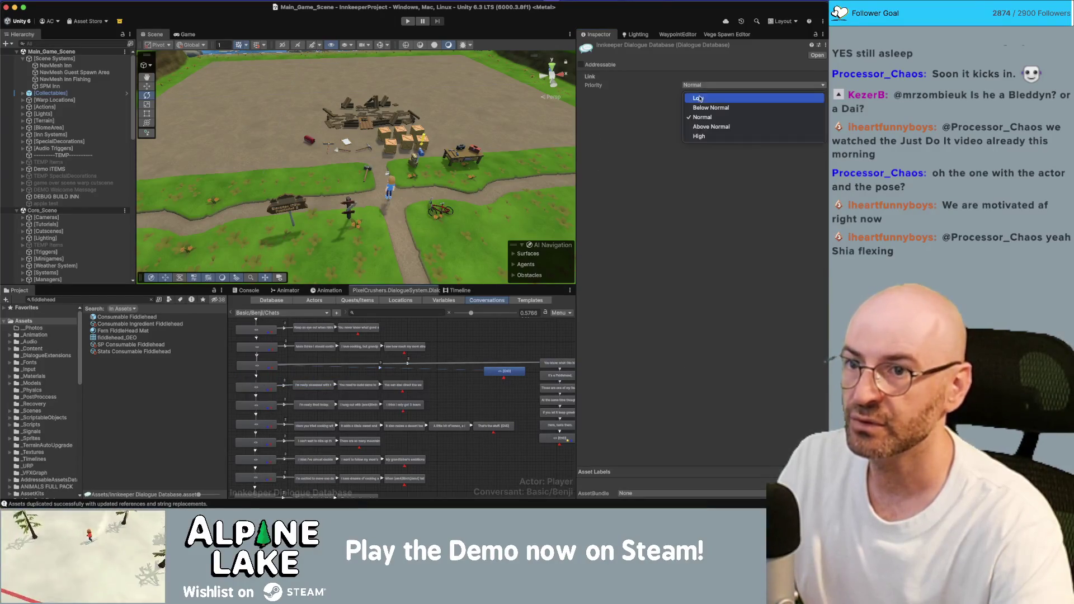
left_click(700, 98)
left_click(623, 229)
left_click(594, 230)
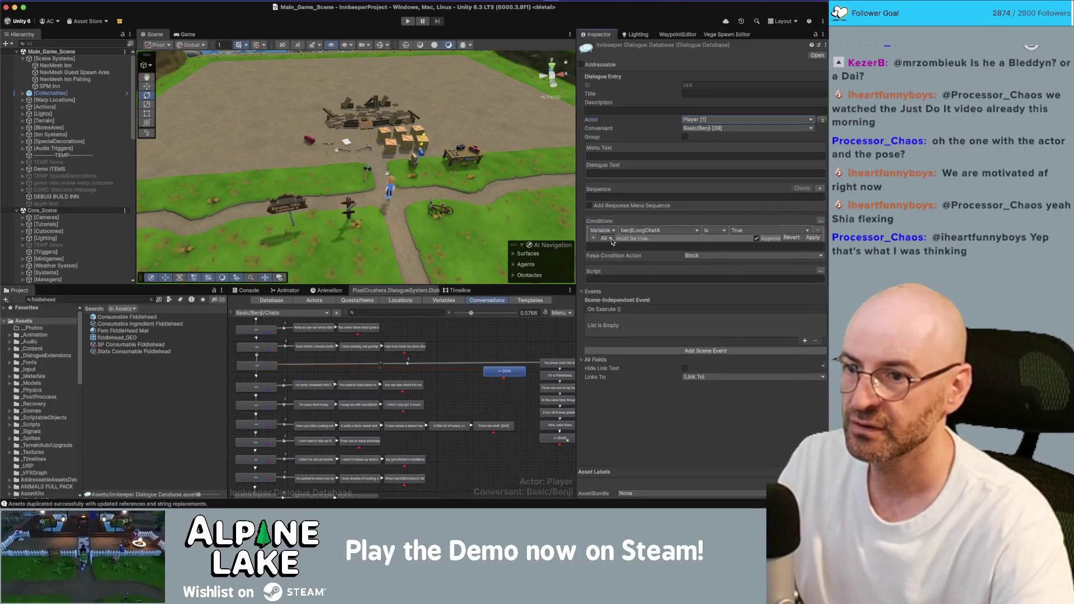
left_click(811, 239)
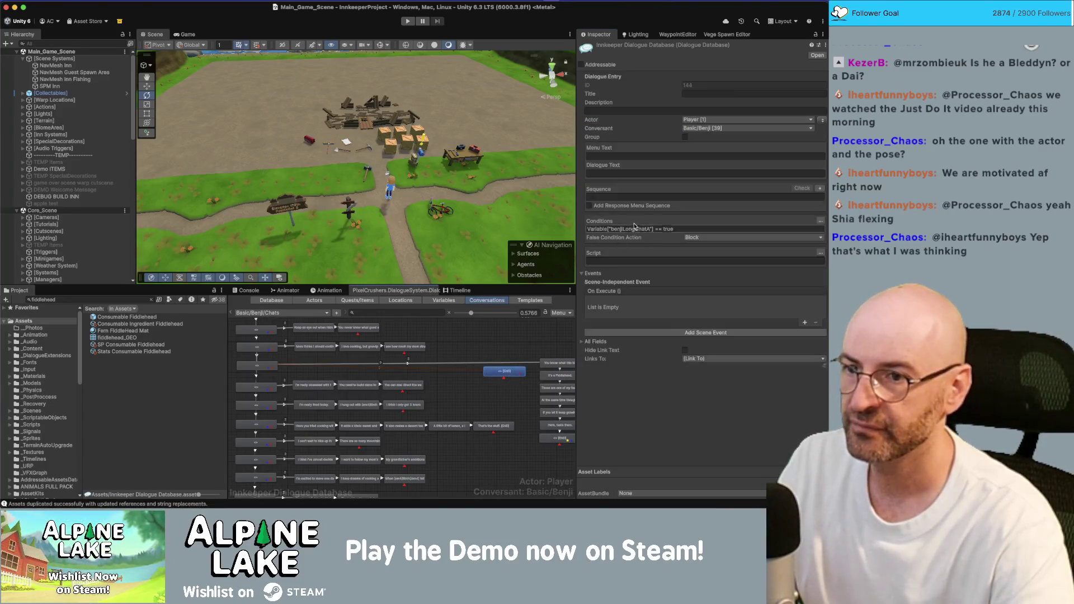
Give the new node the line 'Let me know how those fiddleheads taste' spoken by Benji.
left_click(634, 174)
type("Let me know how those [em1]fiddleheads[/em1] taste.")
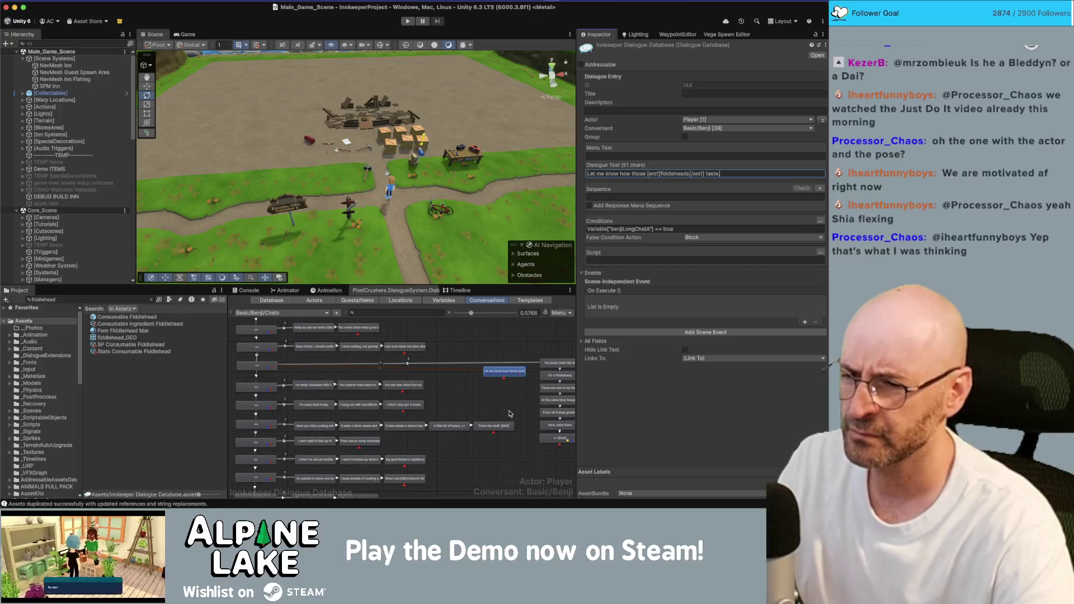
left_click(453, 394)
scroll(453, 394, "up", 3)
left_click(433, 369)
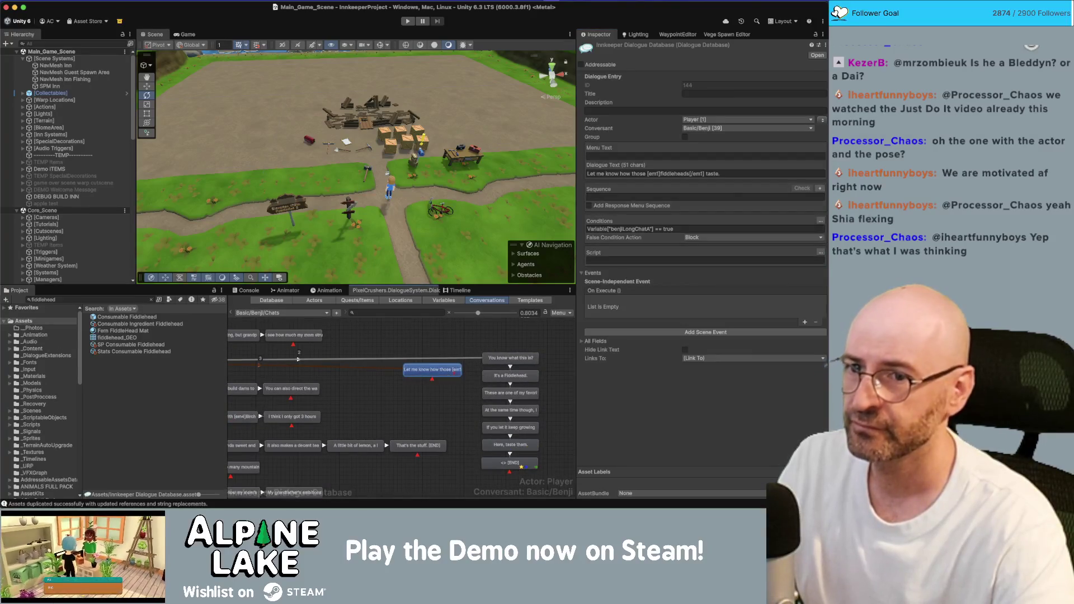
left_click(822, 122)
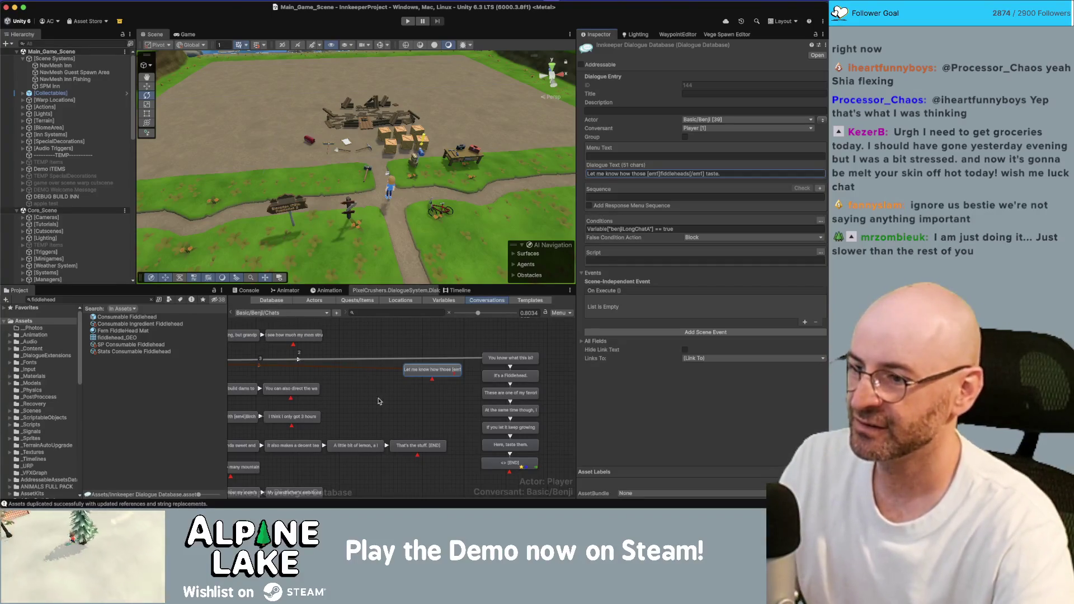
left_click(394, 404)
scroll(467, 399, "down", 5)
scroll(451, 399, "down", 1)
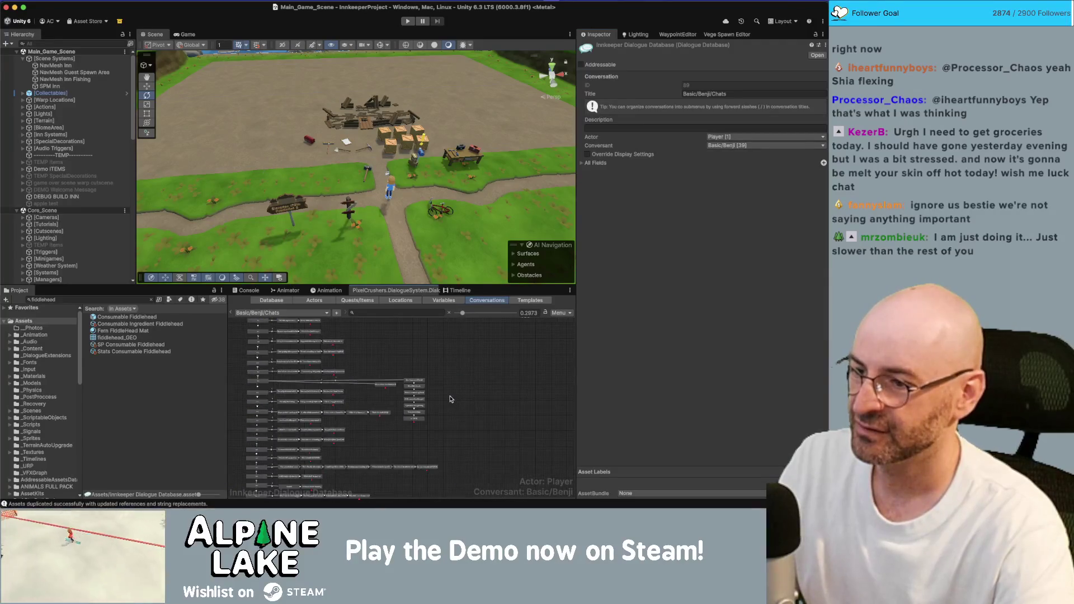
mouse_move(462, 365)
left_mouse_down()
mouse_move(402, 455)
mouse_move(393, 401)
mouse_move(403, 387)
left_mouse_up()
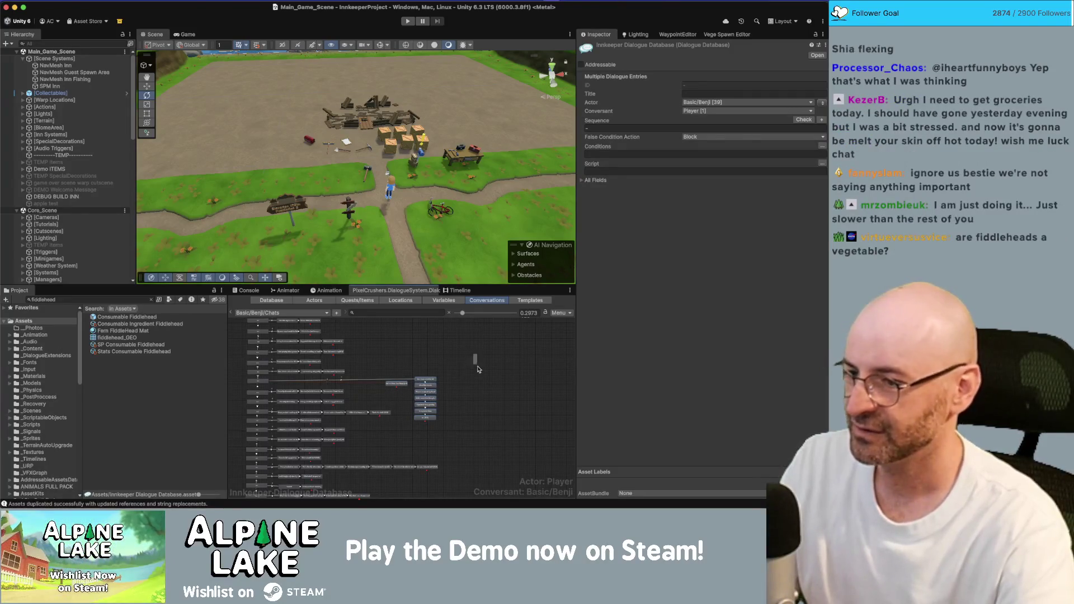
left_click(478, 369)
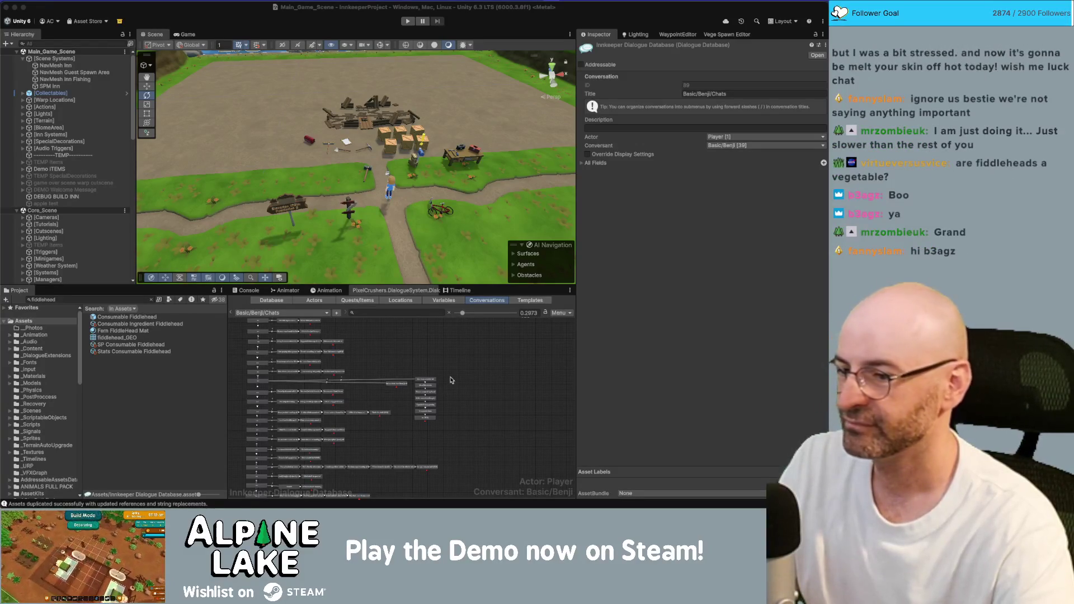
scroll(399, 389, "up", 5)
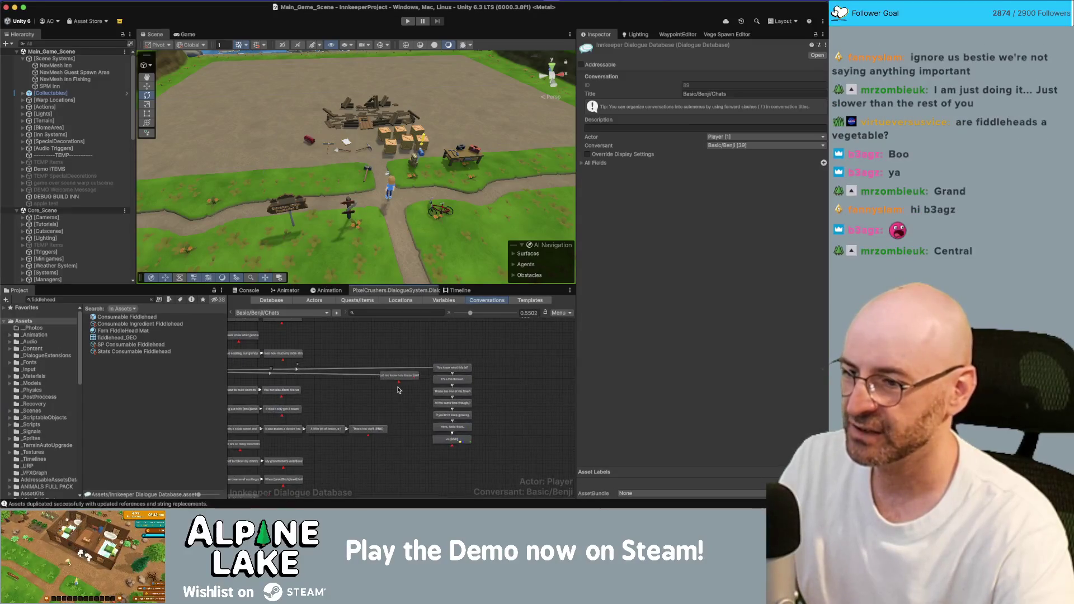
left_click_drag(390, 398, 440, 370)
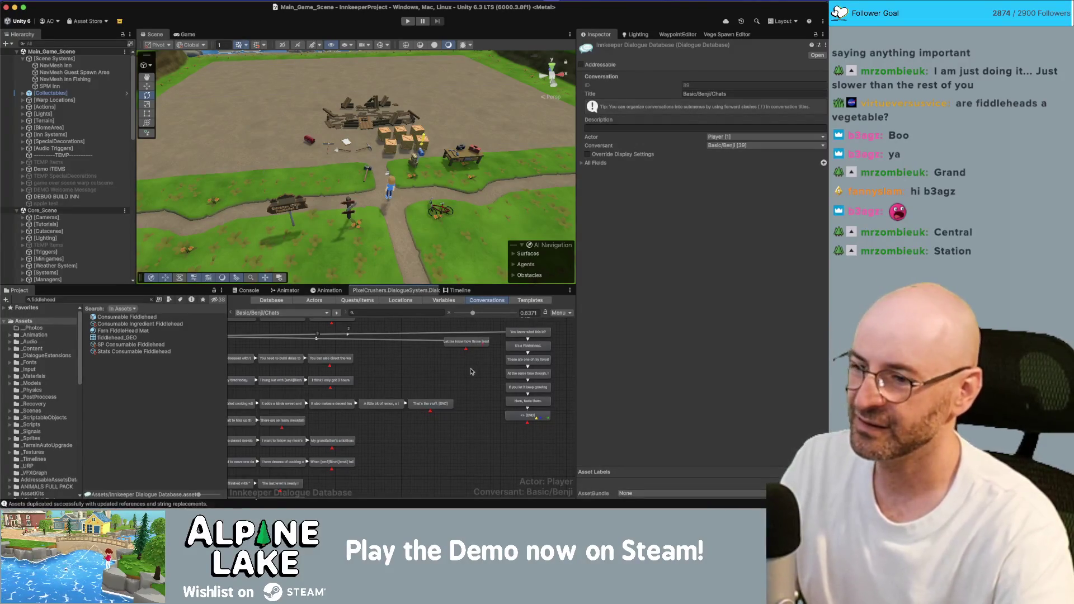
scroll(484, 388, "down", 5)
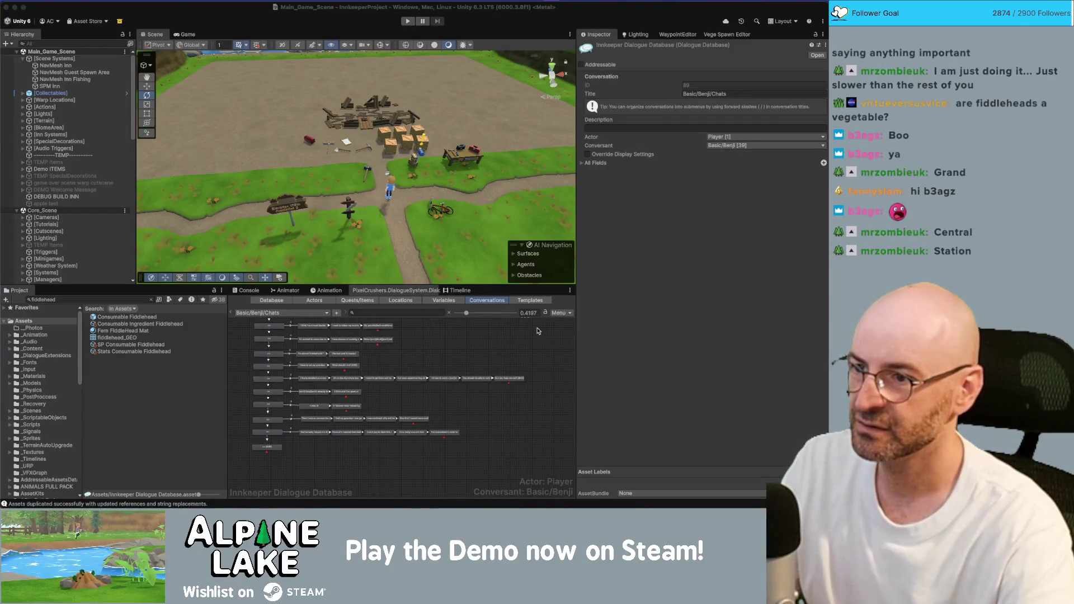
key("super+Tab")
key("super+Tab")
key("super+Tab")
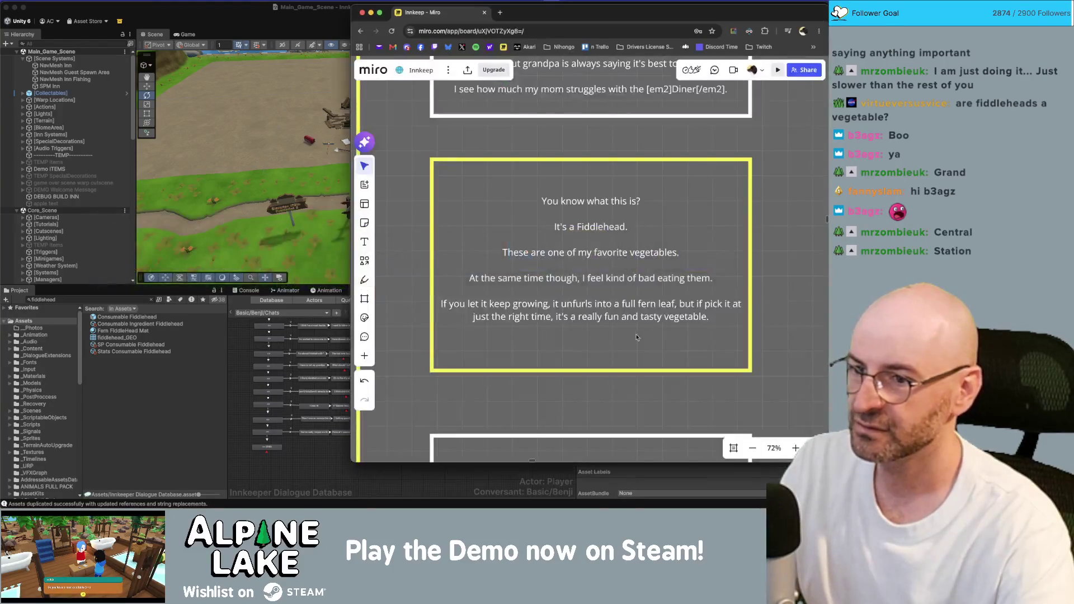
scroll(781, 325, "down", 3)
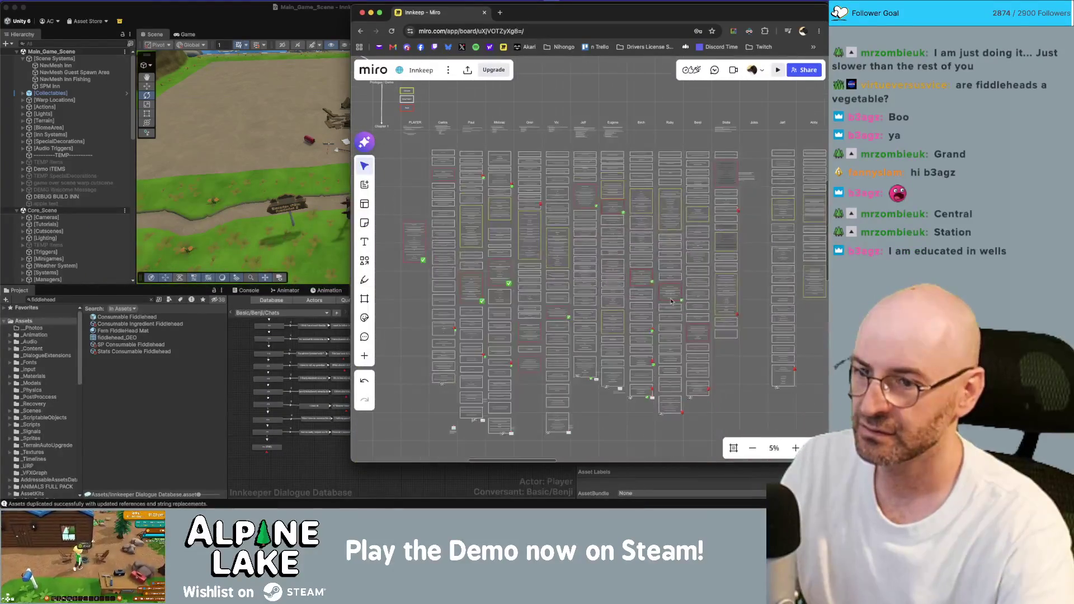
scroll(667, 363, "down", 5)
scroll(668, 362, "up", 10)
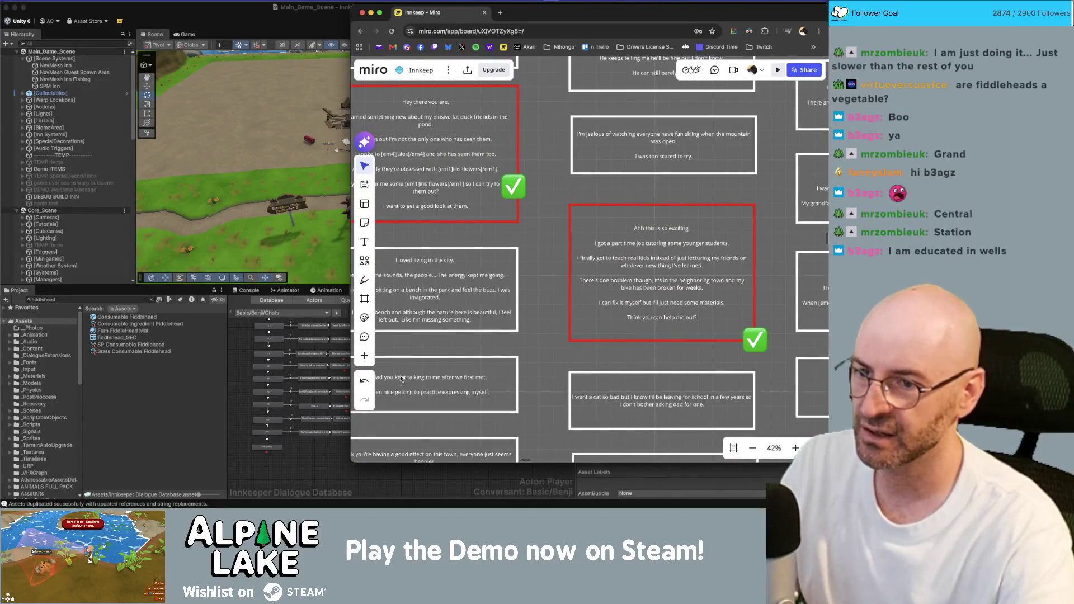
scroll(636, 262, "down", 10)
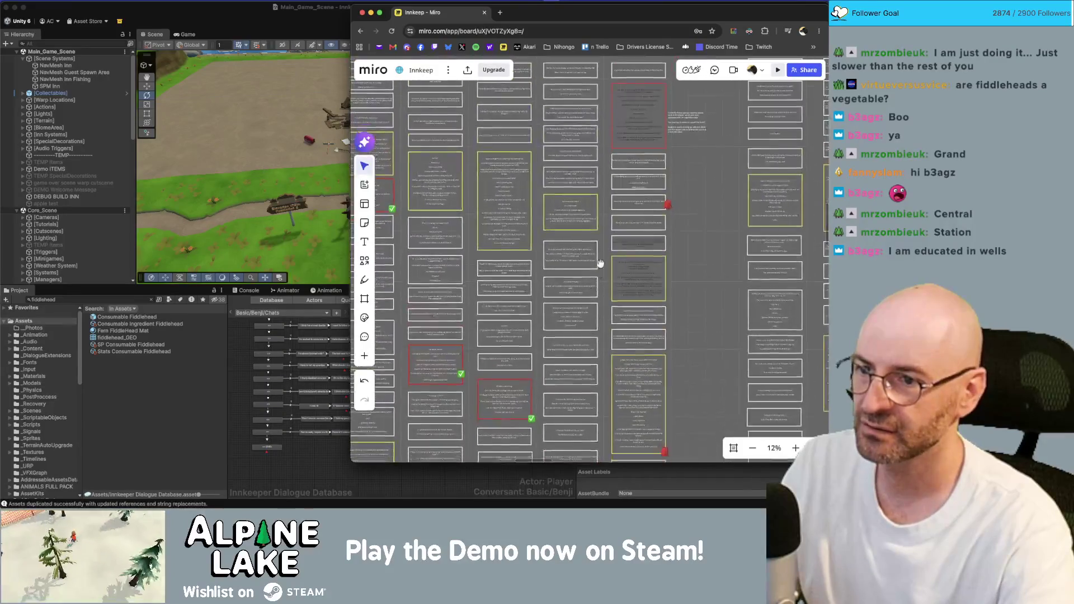
scroll(575, 322, "up", 8)
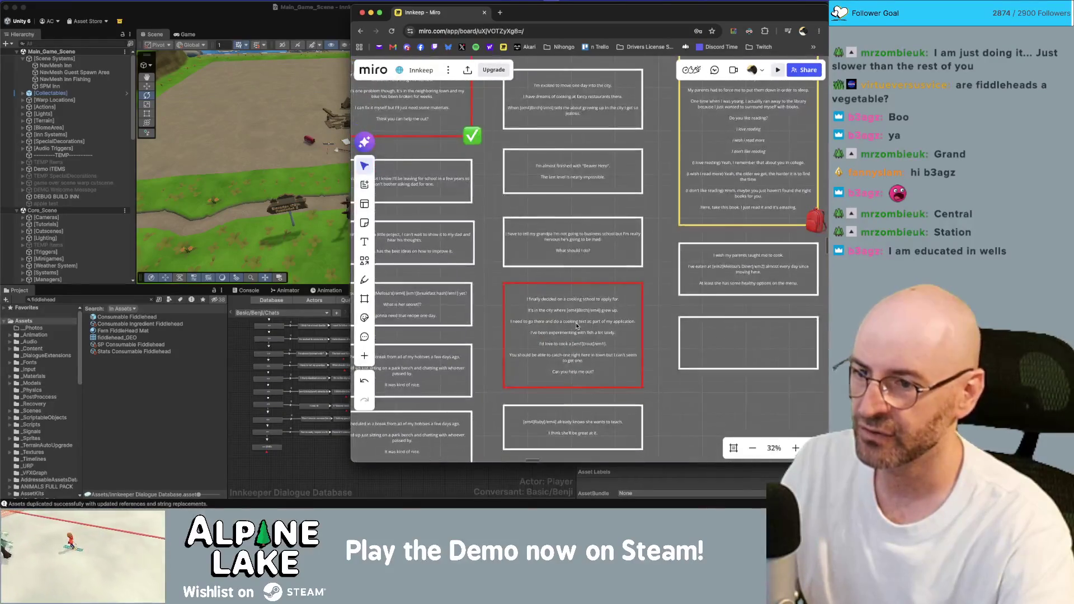
scroll(575, 323, "down", 1)
left_click(333, 396)
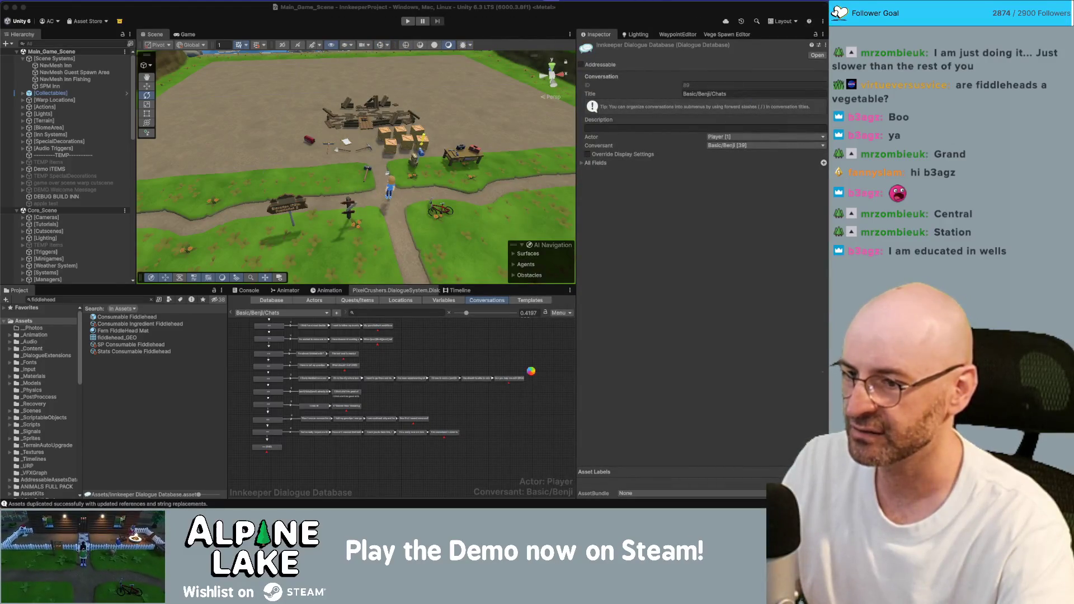
Select the row of Benji's dialogue nodes and arrange them into a vertical column.
scroll(504, 377, "up", 3)
left_click(481, 377)
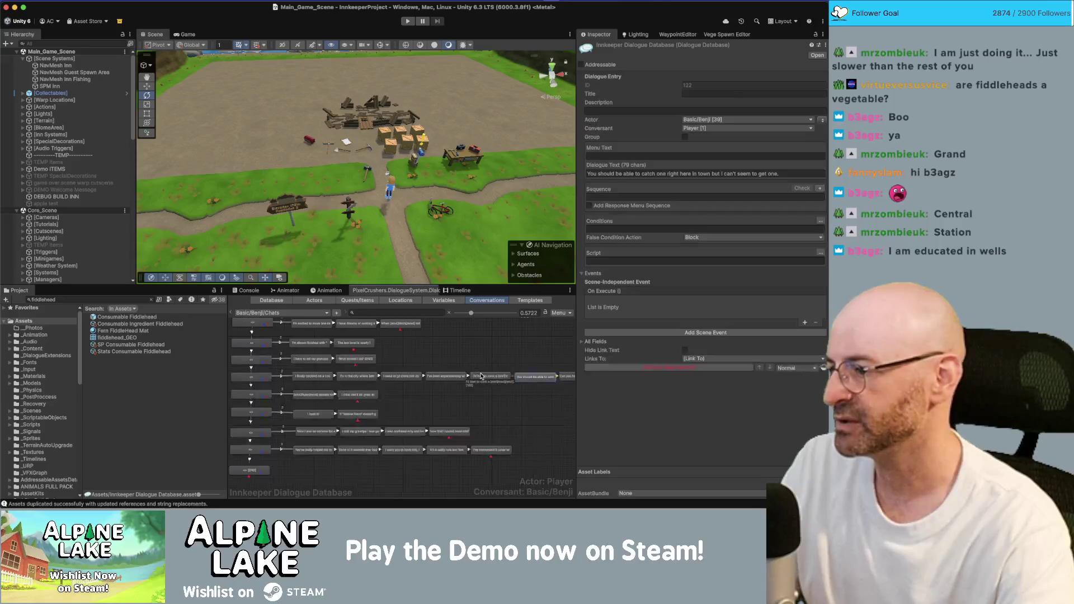
scroll(496, 379, "down", 1)
left_click(399, 383)
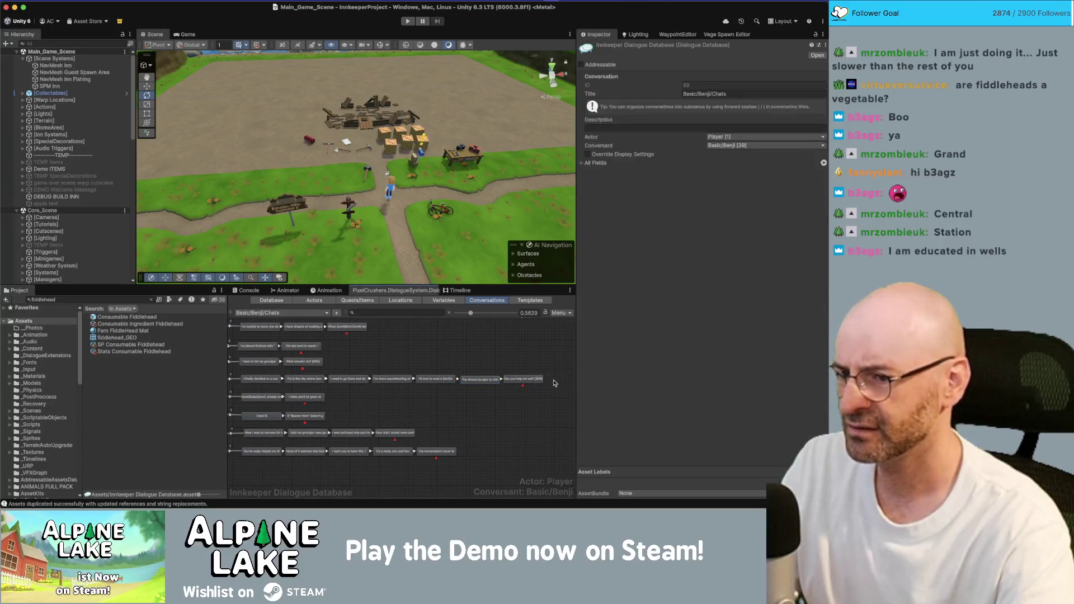
left_click_drag(399, 383, 238, 387)
right_click(274, 387)
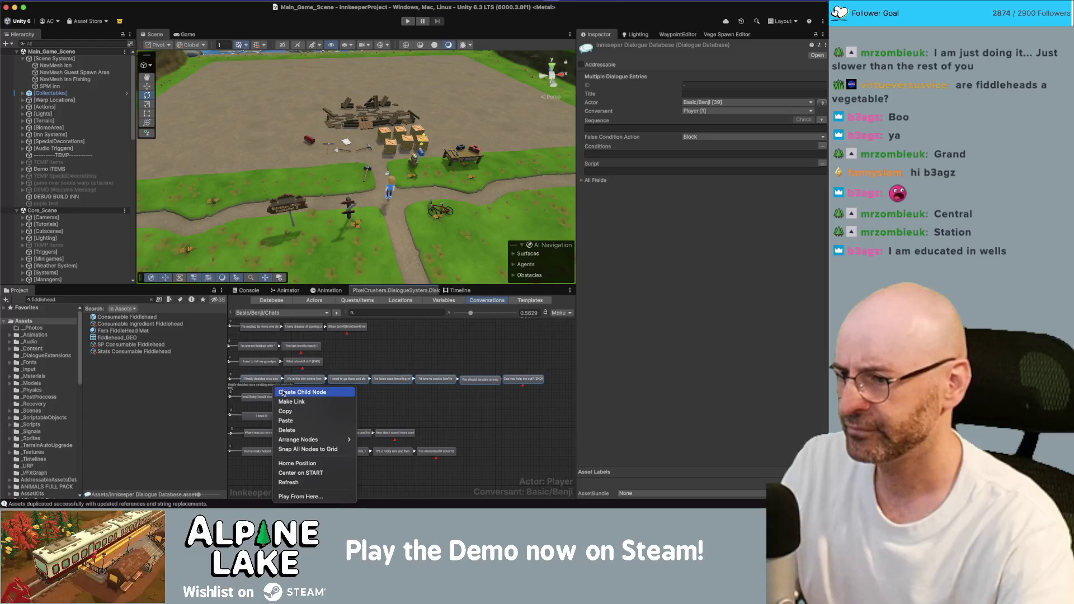
mouse_move(313, 439)
left_click(373, 442)
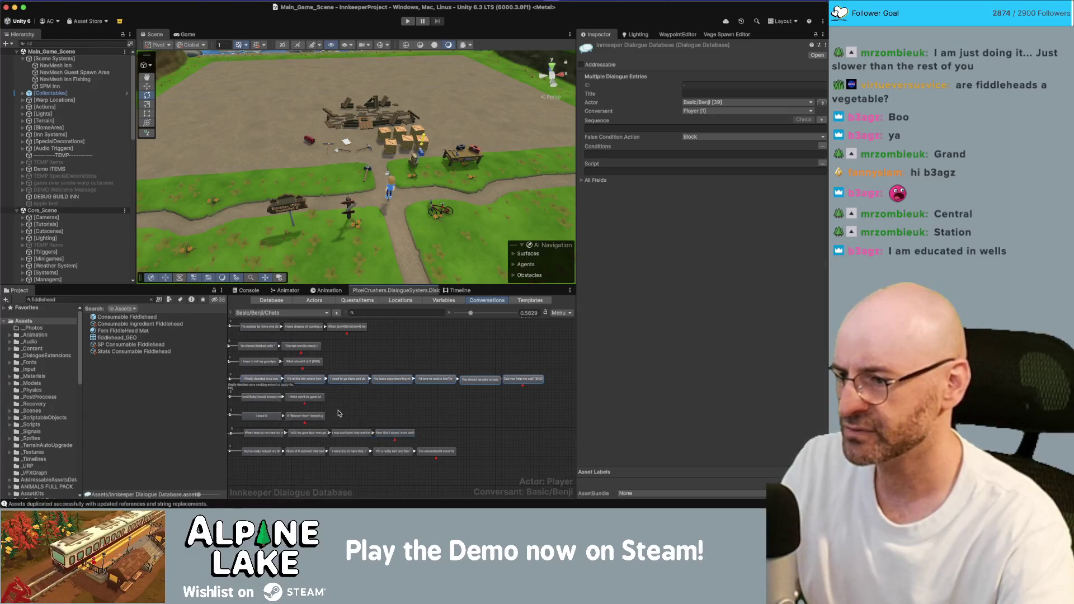
Shift the node column further right and return to the Miro story board.
scroll(427, 396, "down", 2)
left_click_drag(481, 428, 555, 441)
scroll(458, 402, "up", 3)
key("super+Tab")
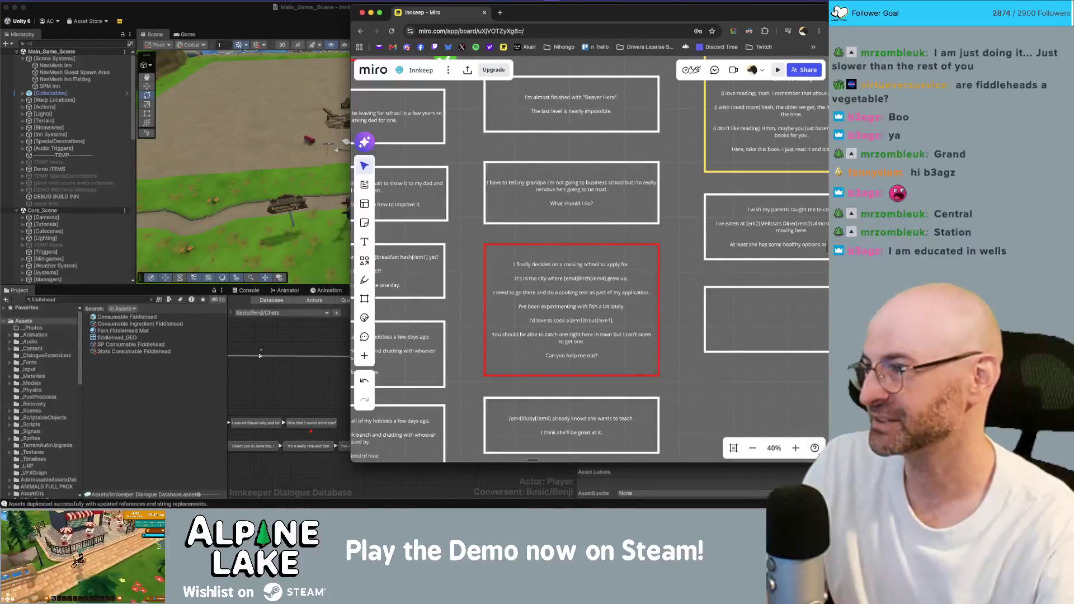
key("super+Tab")
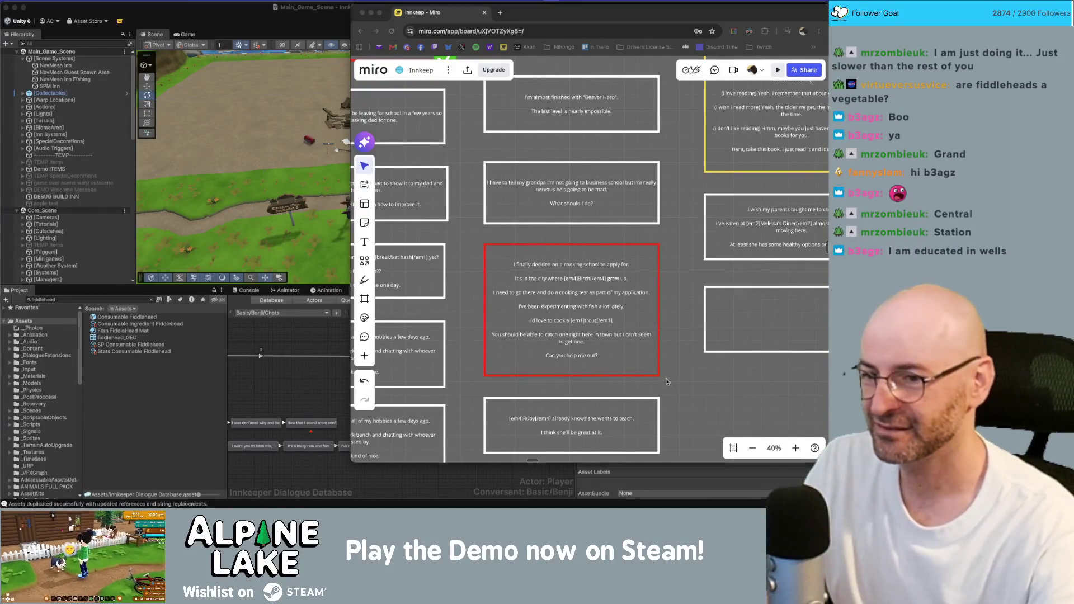
left_click(692, 378)
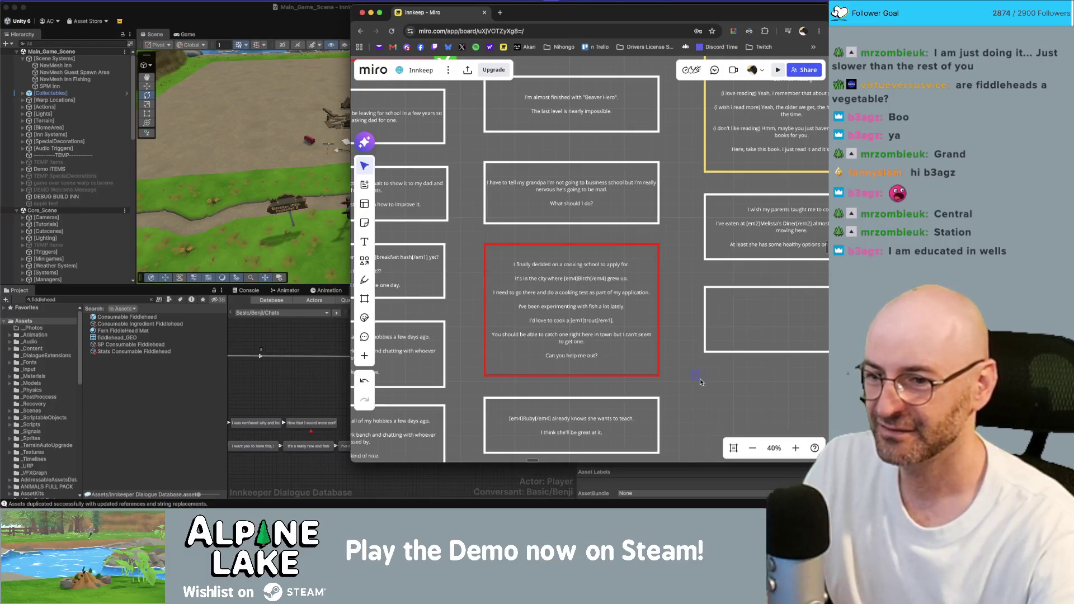
scroll(692, 375, "up", 5)
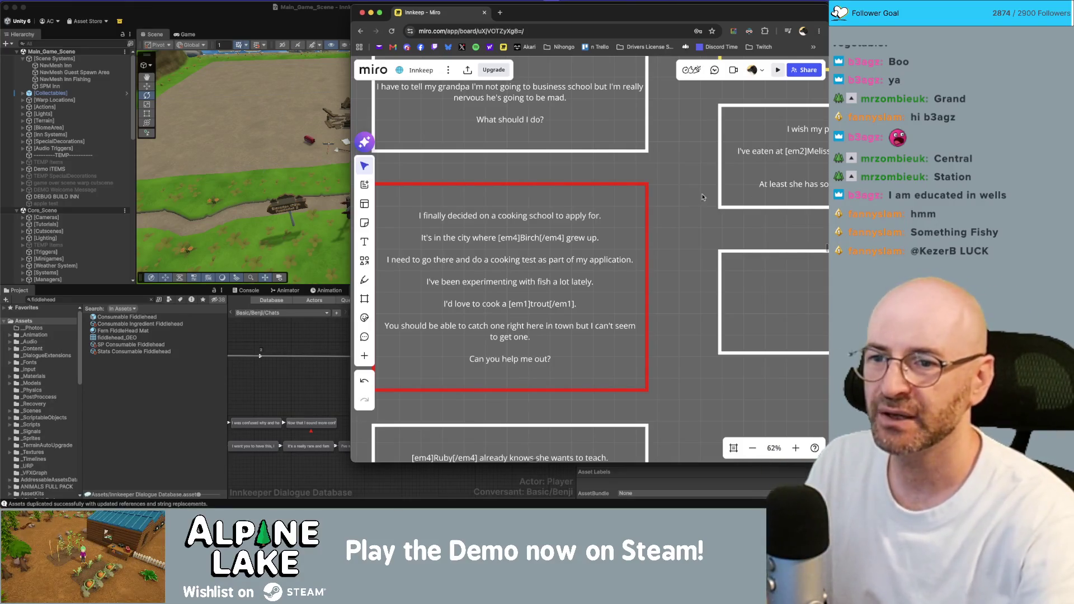
Pan and zoom the Miro Innkeep board through the cooking-school and cookbook-gift cards, then switch to Steam.
scroll(497, 222, "down", 3)
scroll(504, 218, "left", 2)
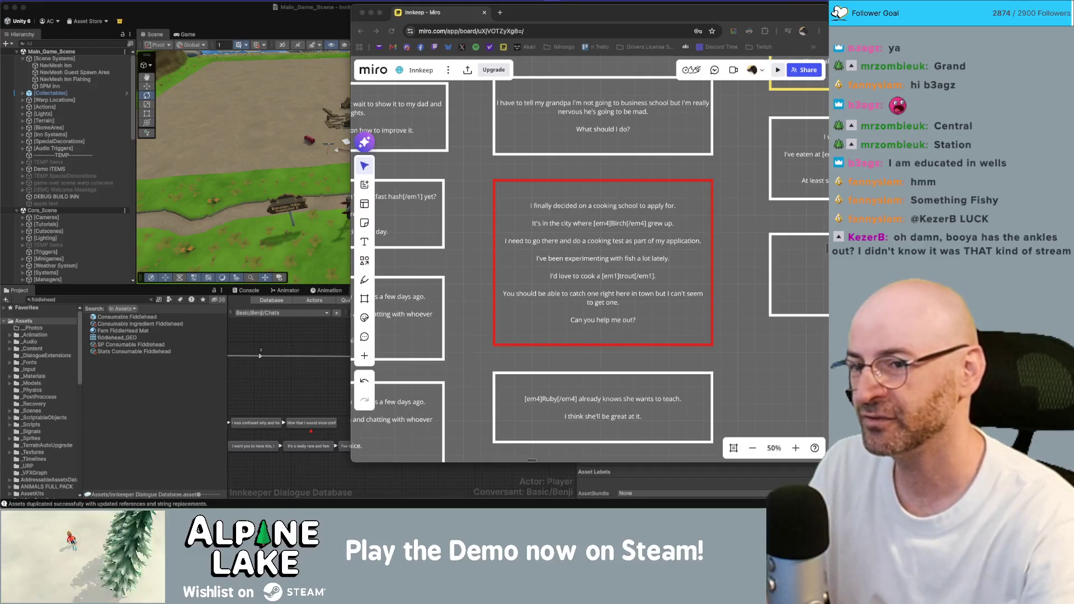
left_click(744, 119)
scroll(727, 181, "down", 3)
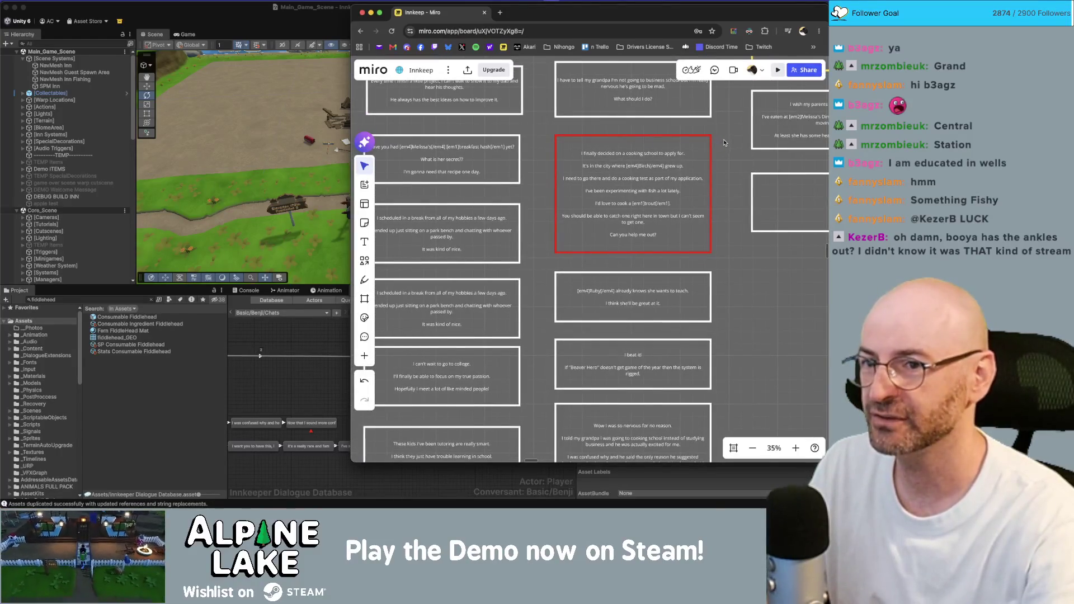
scroll(726, 145, "up", 1)
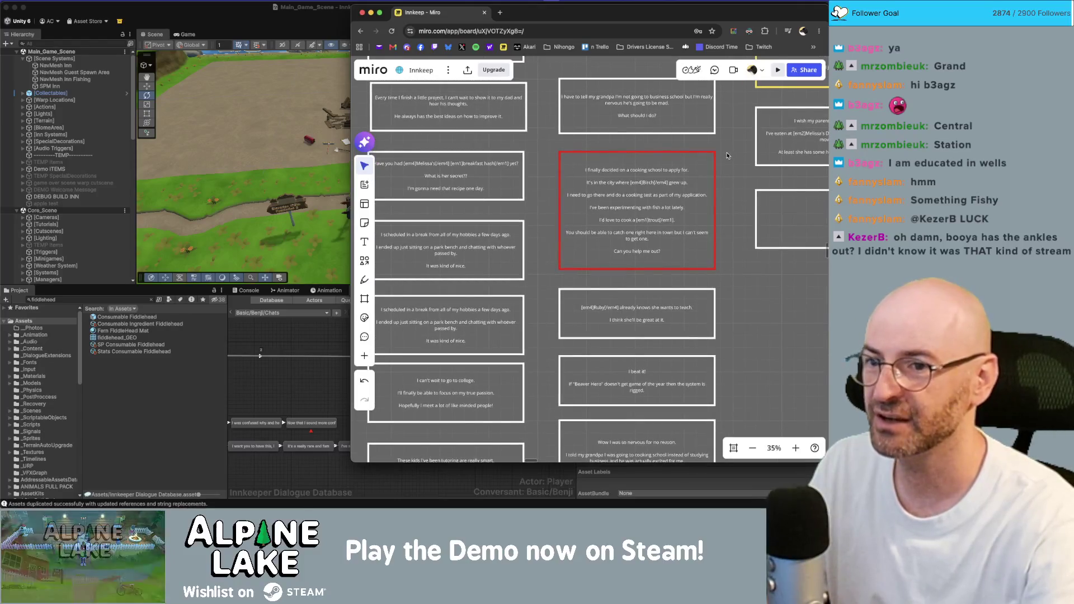
scroll(725, 240, "up", 1)
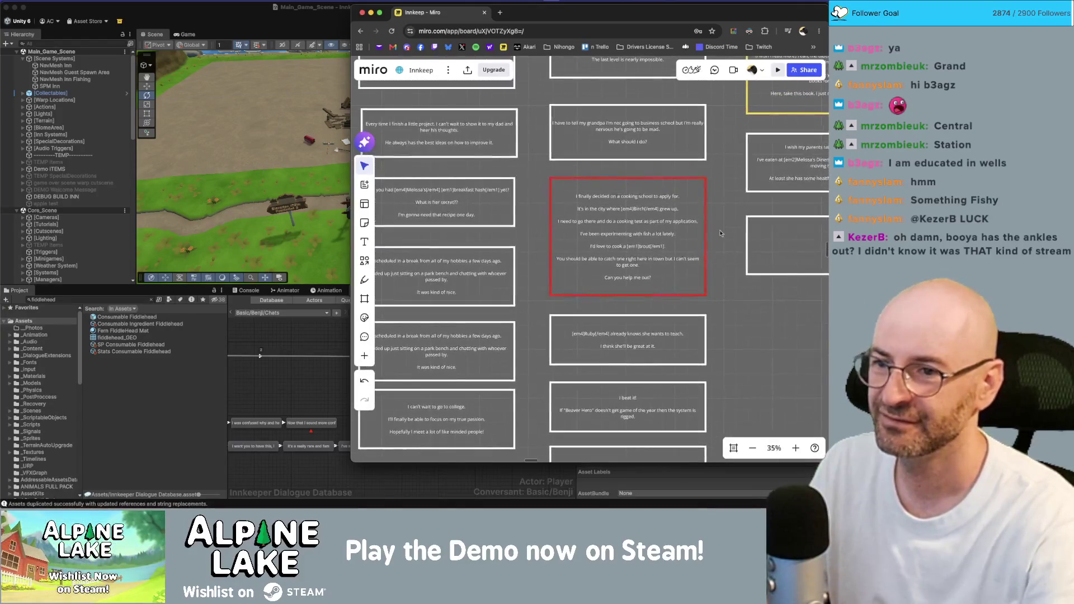
scroll(563, 222, "up", 5)
scroll(638, 184, "down", 5)
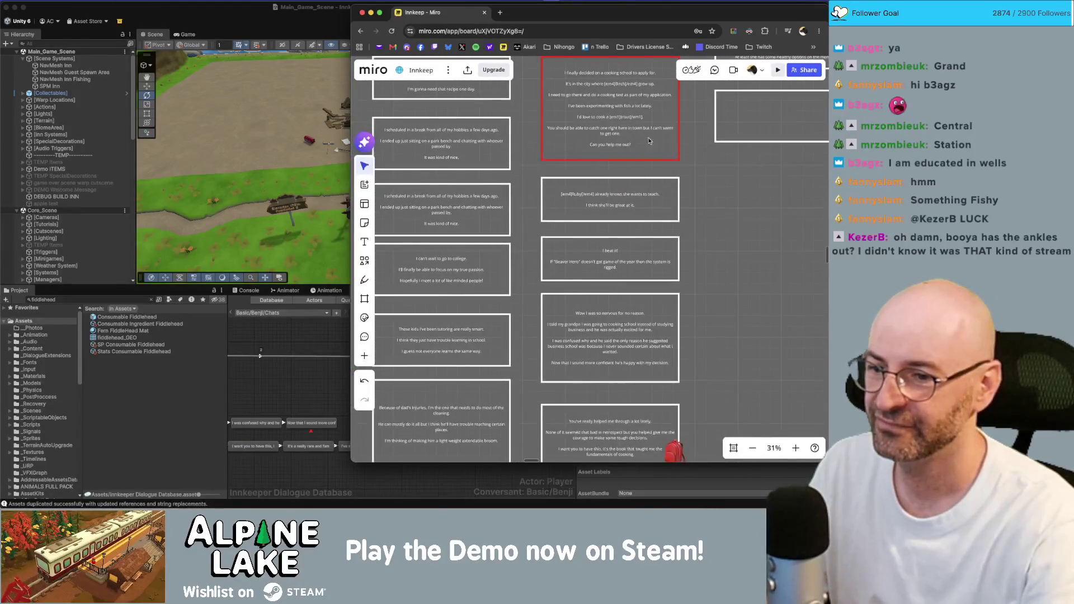
scroll(649, 111, "down", 1)
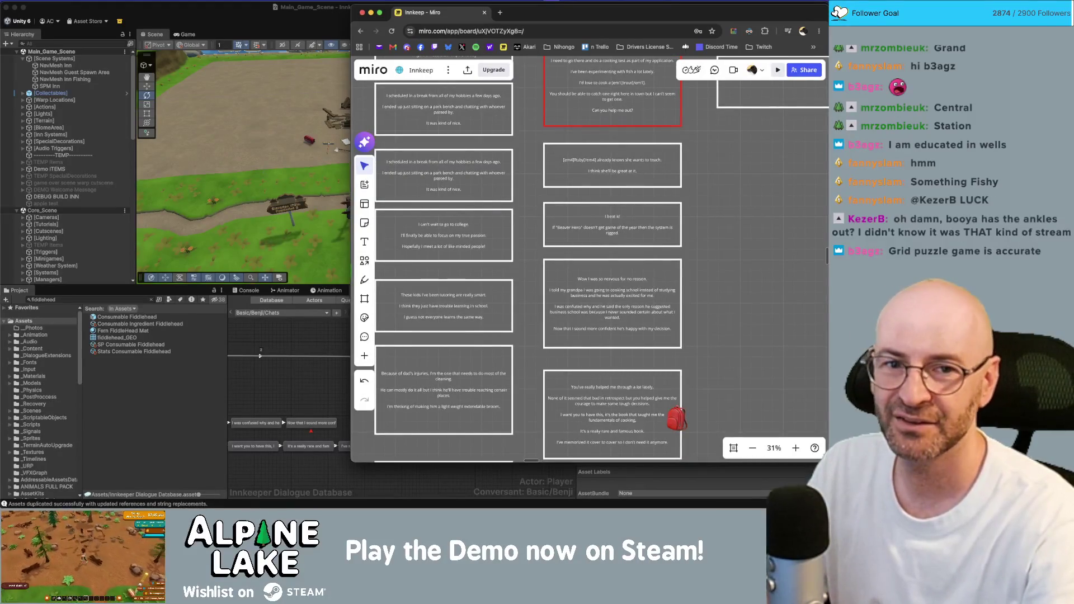
left_click(835, 11)
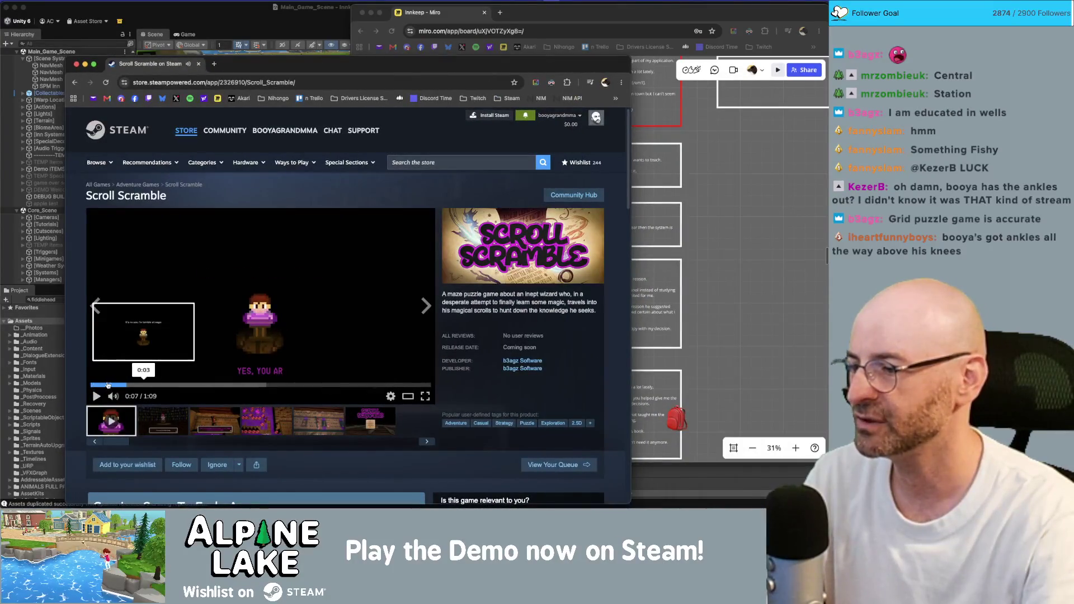
Reposition the Steam store window and add Scroll Scramble to the wishlist.
left_click(88, 384)
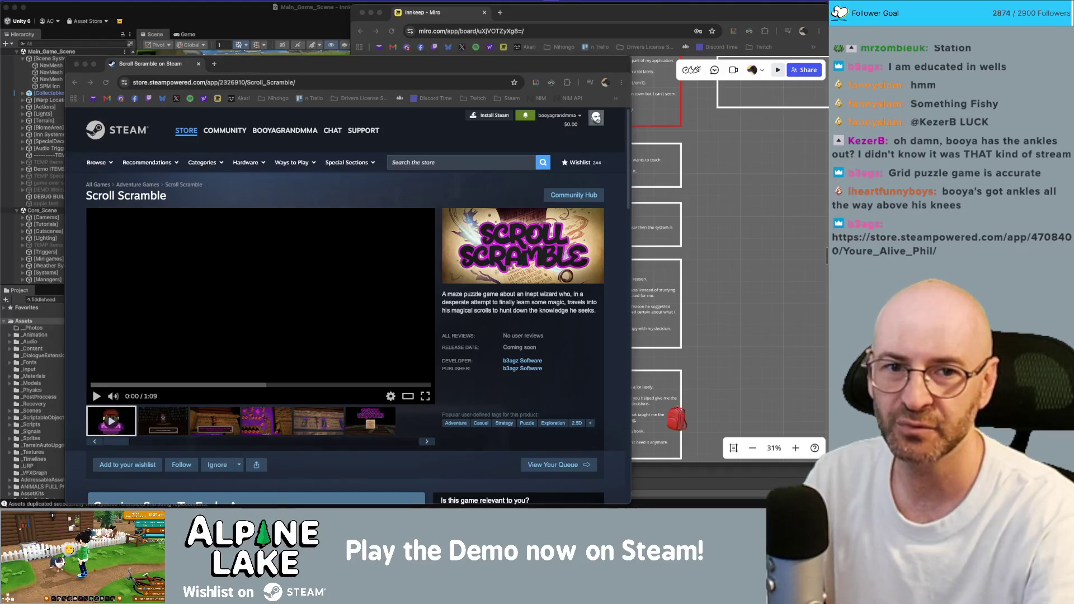
left_click(113, 396)
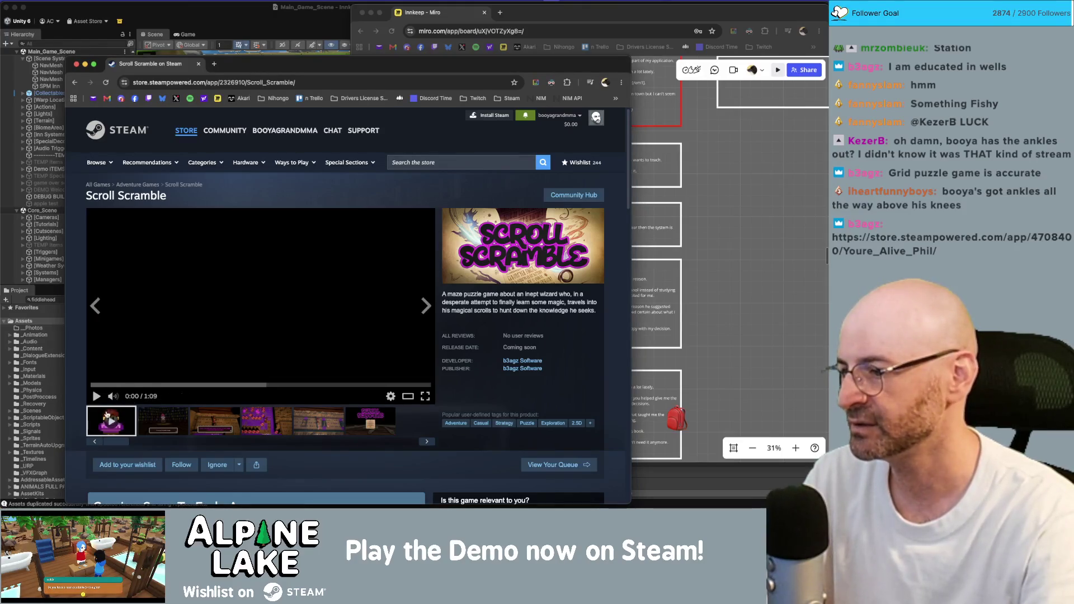
left_click_drag(167, 226, 151, 185)
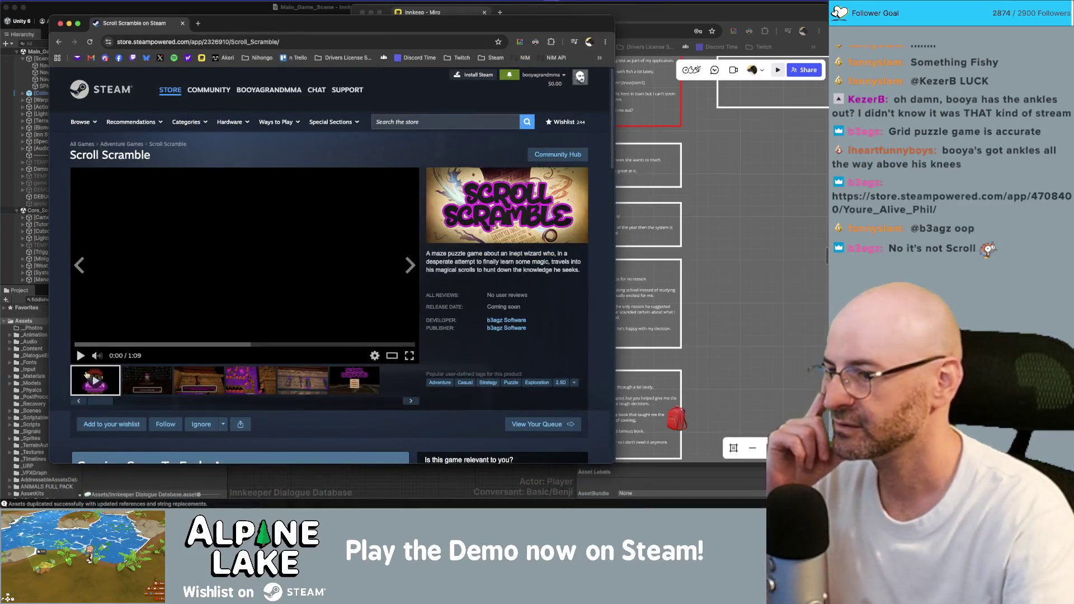
left_click(109, 424)
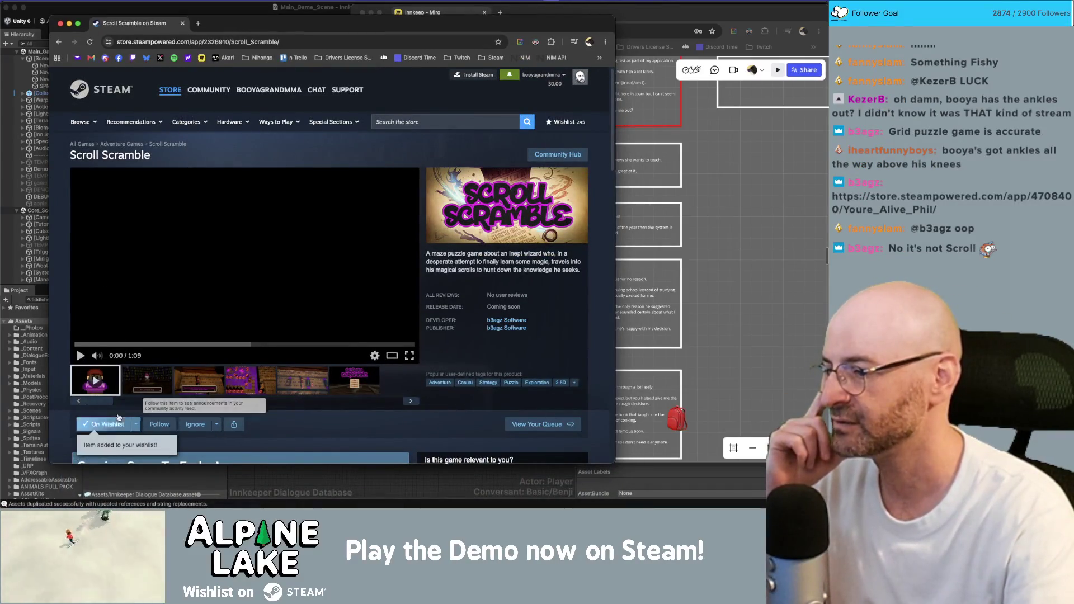
Watch the Scroll Scramble trailer to 0:21, then browse developer b3agz Software's other games.
left_click(80, 356)
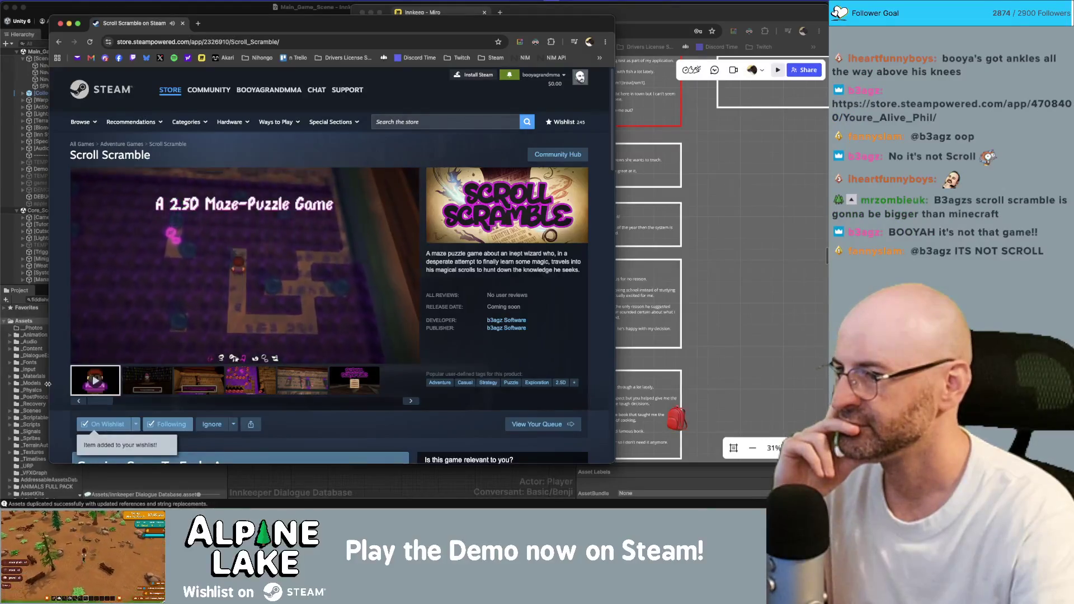
mouse_move(120, 343)
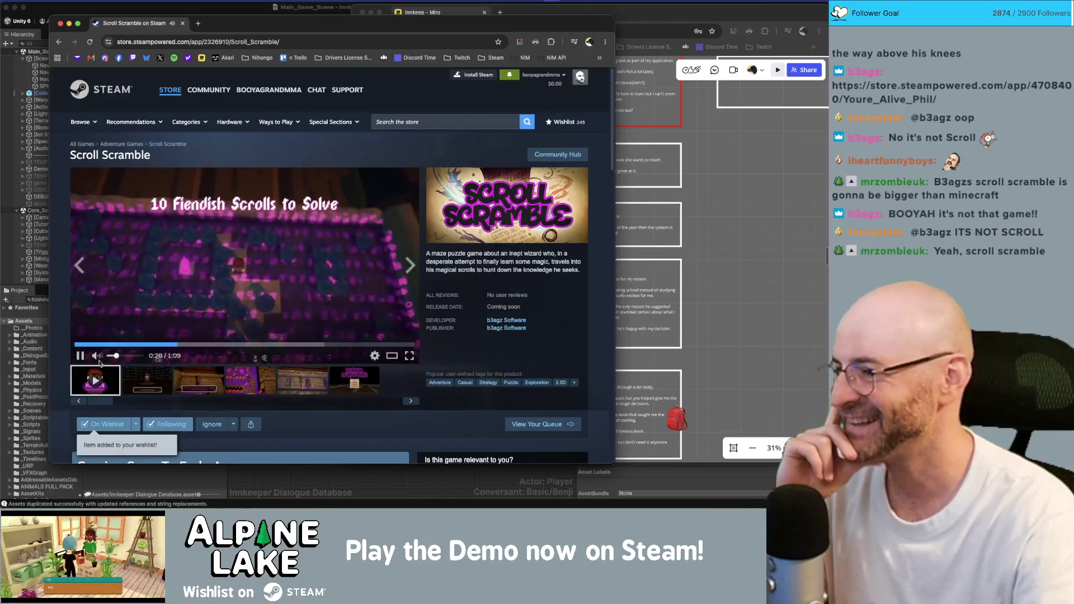
left_click(130, 274)
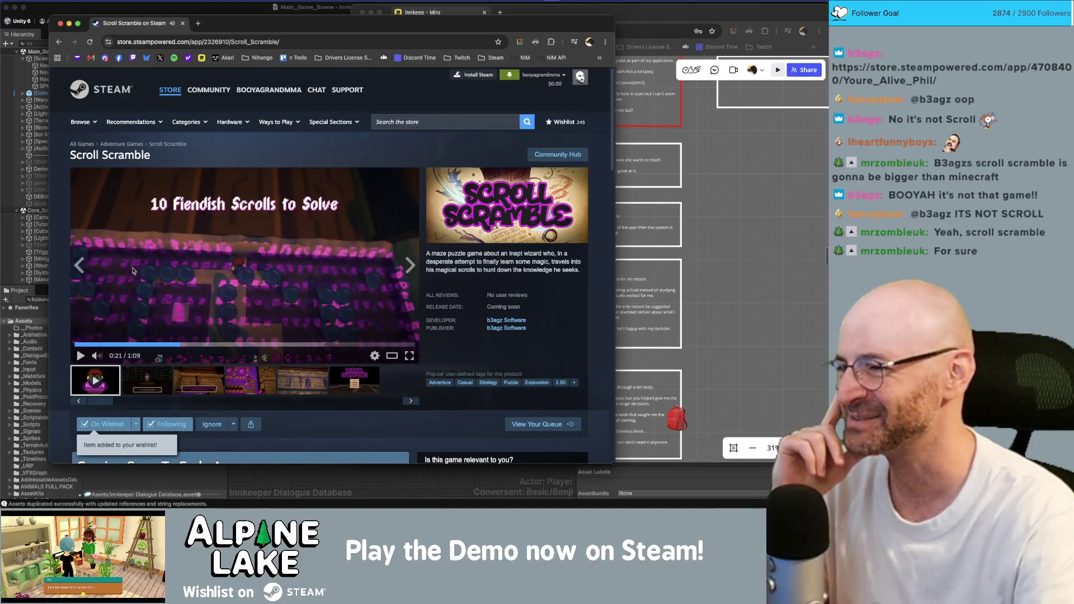
left_click(507, 320)
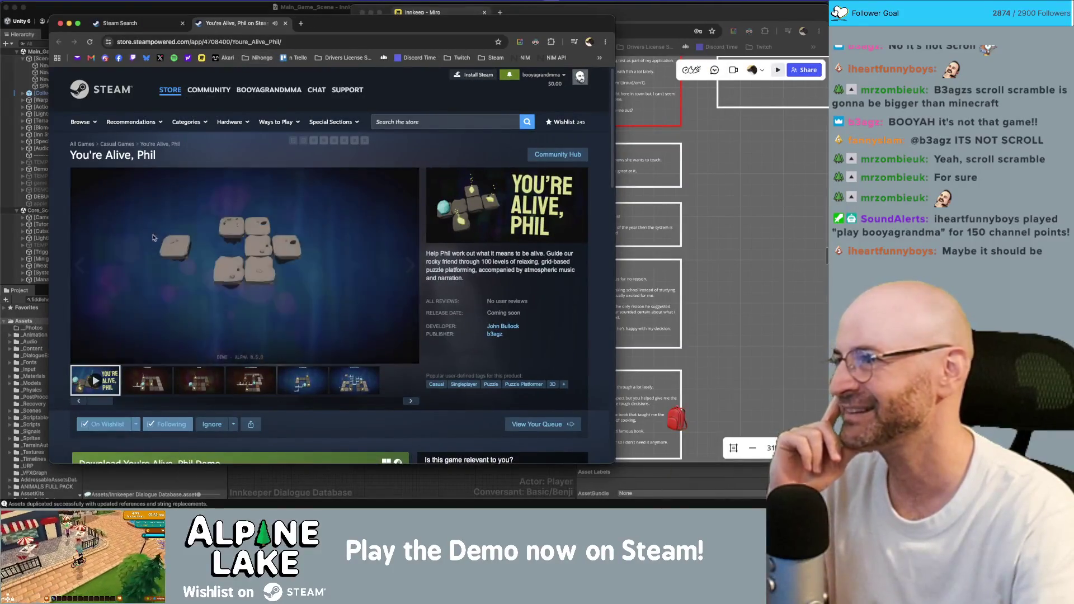
left_click(159, 24)
Close the Steam search results, review the You're Alive, Phil page, then close that window.
left_click(183, 22)
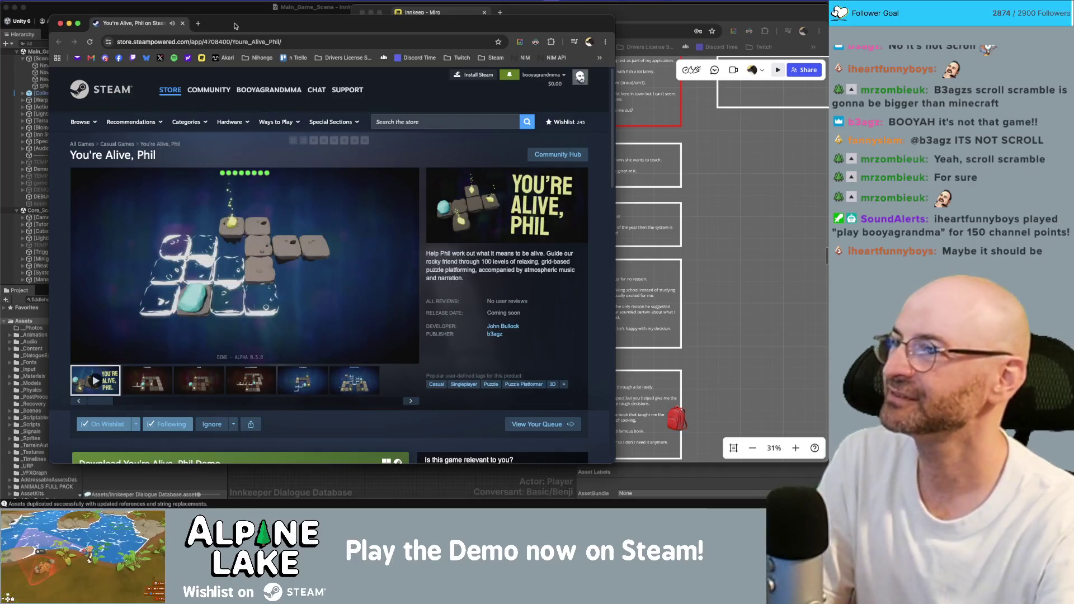
left_click_drag(234, 24, 233, 19)
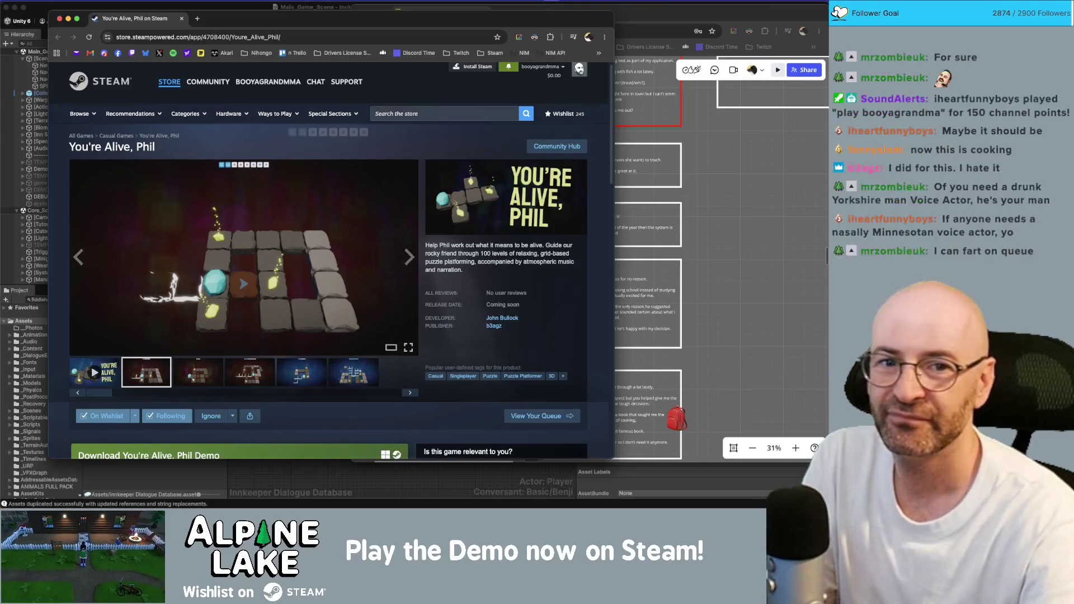
key("super+Tab")
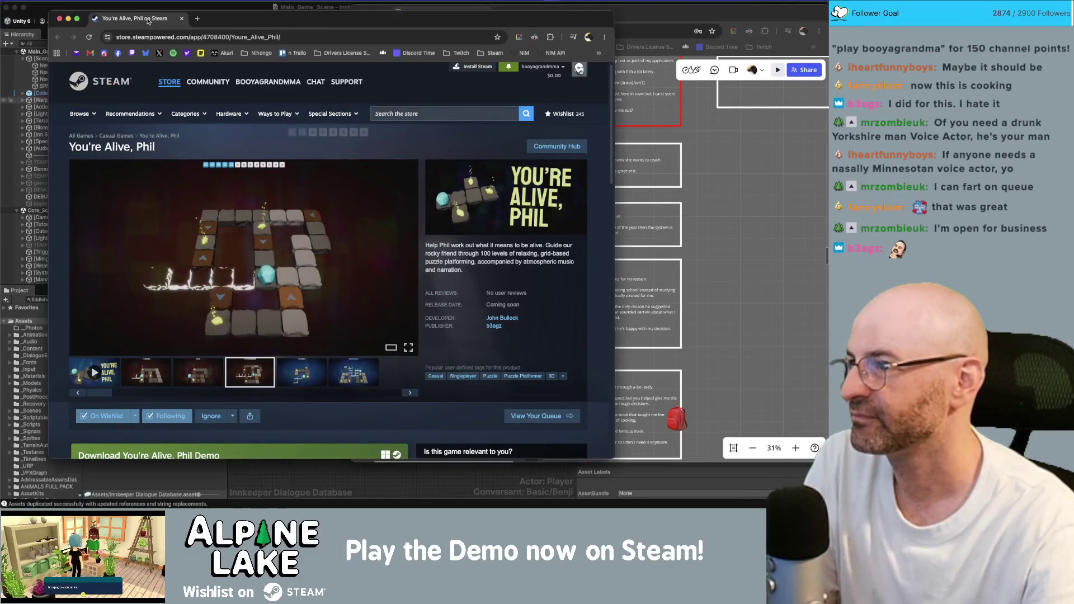
key("super+w")
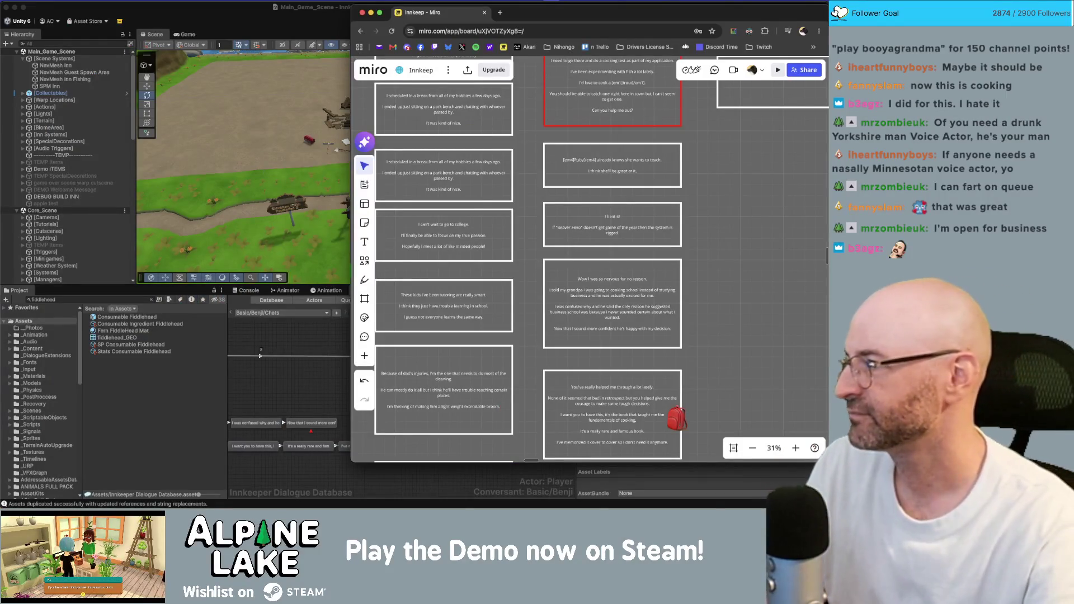
key("super+Tab")
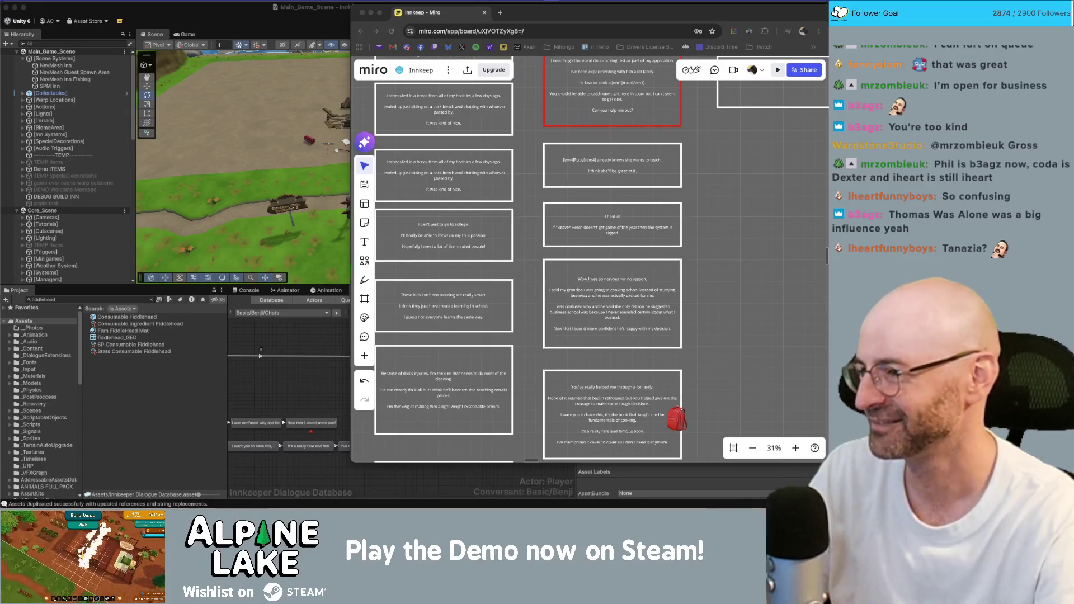
left_click(300, 400)
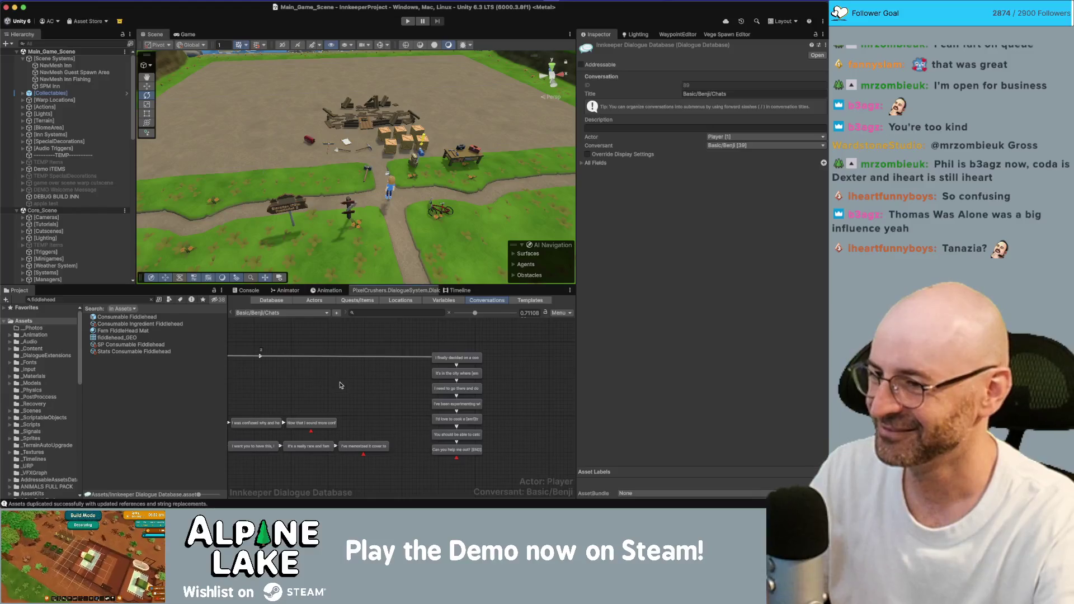
Pan around Benji's Chats graph to review its column of cooking-school lines.
scroll(475, 389, "down", 3)
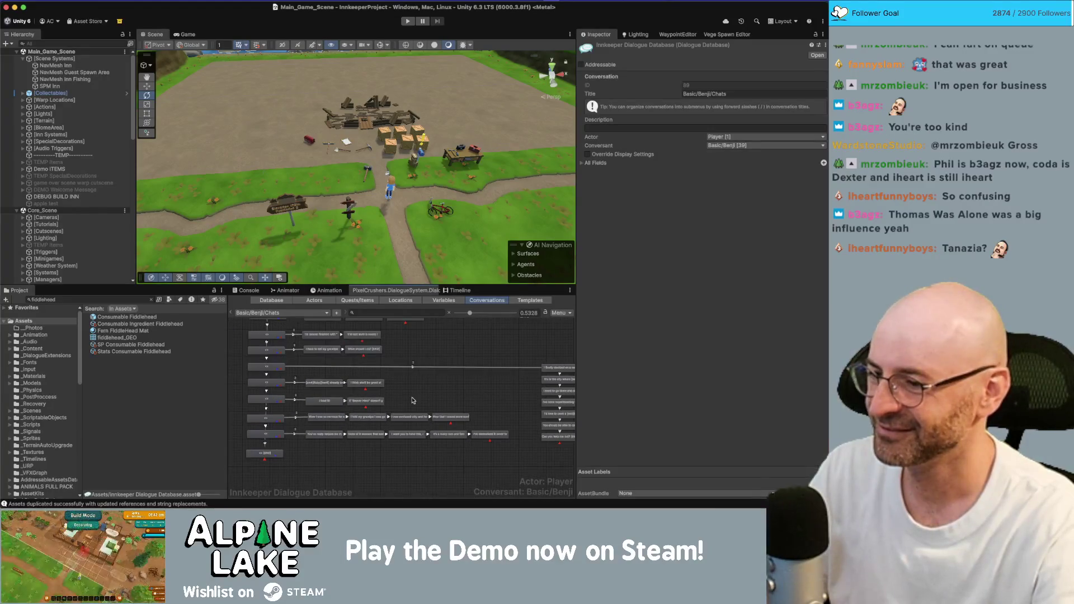
left_click_drag(471, 401, 483, 390)
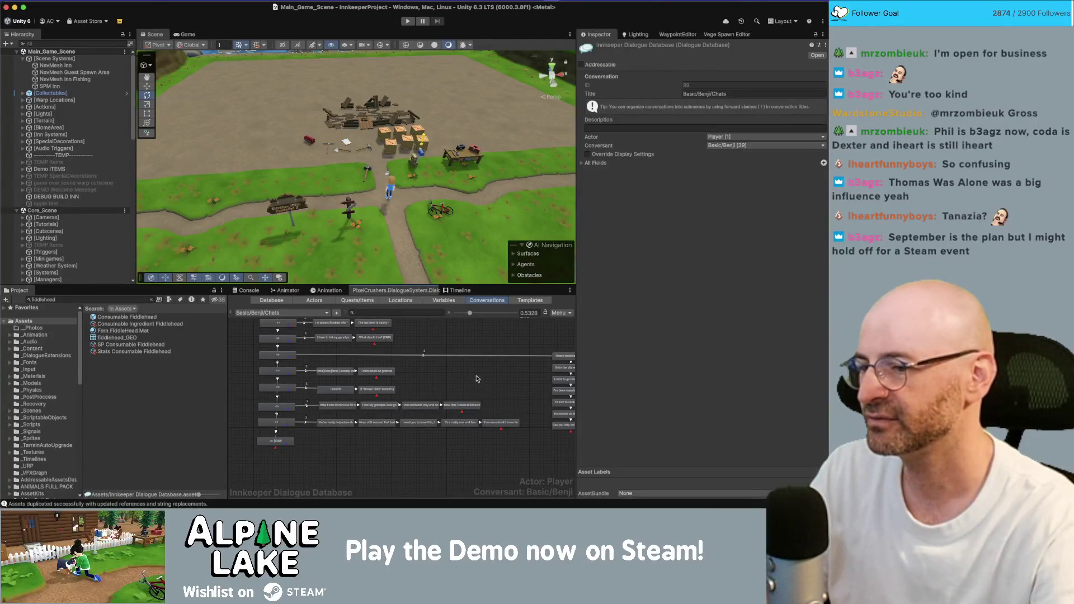
scroll(447, 399, "right", 5)
left_click_drag(536, 362, 509, 458)
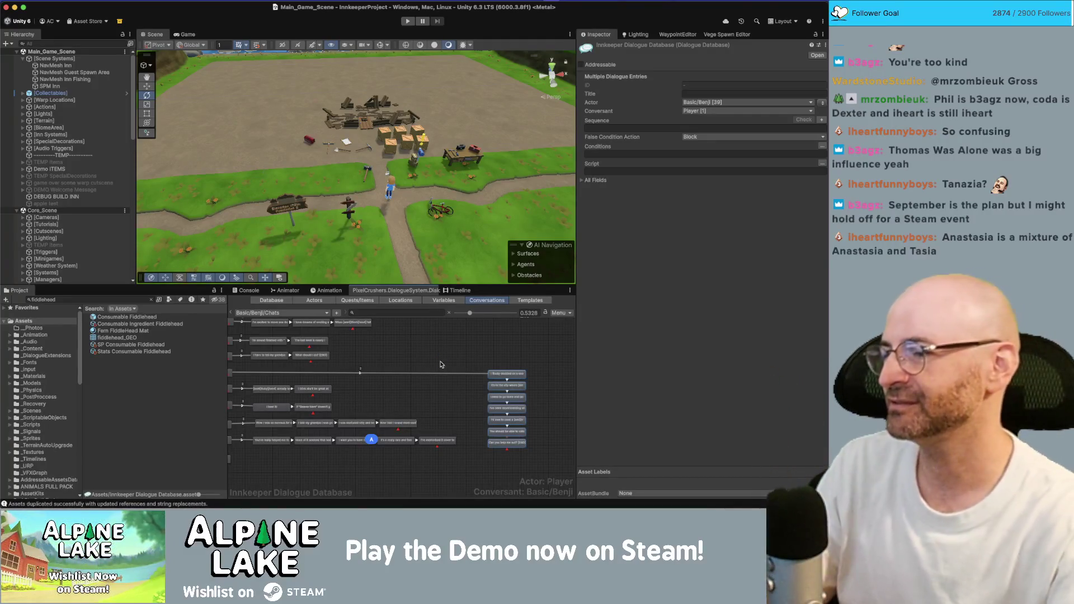
left_click(441, 363)
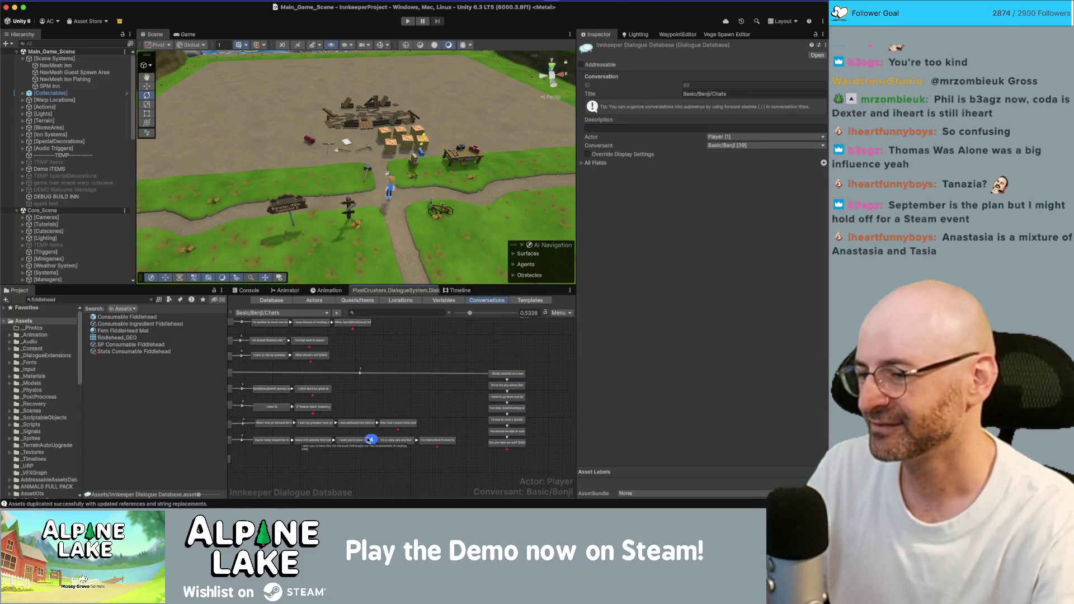
scroll(371, 439, "down", 2)
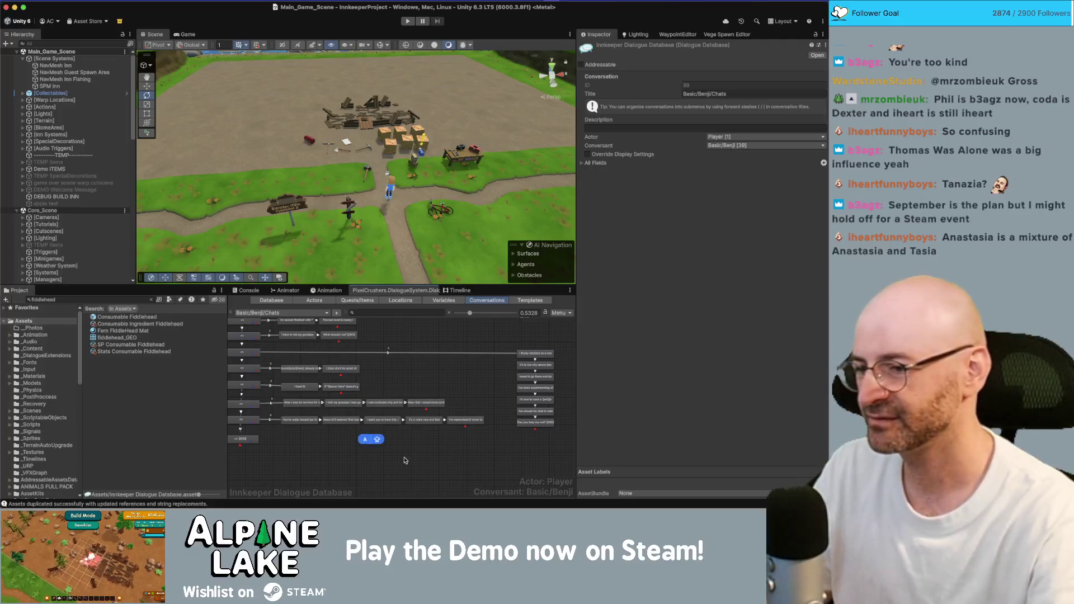
scroll(428, 442, "left", 3)
scroll(440, 378, "right", 5)
scroll(459, 364, "up", 2)
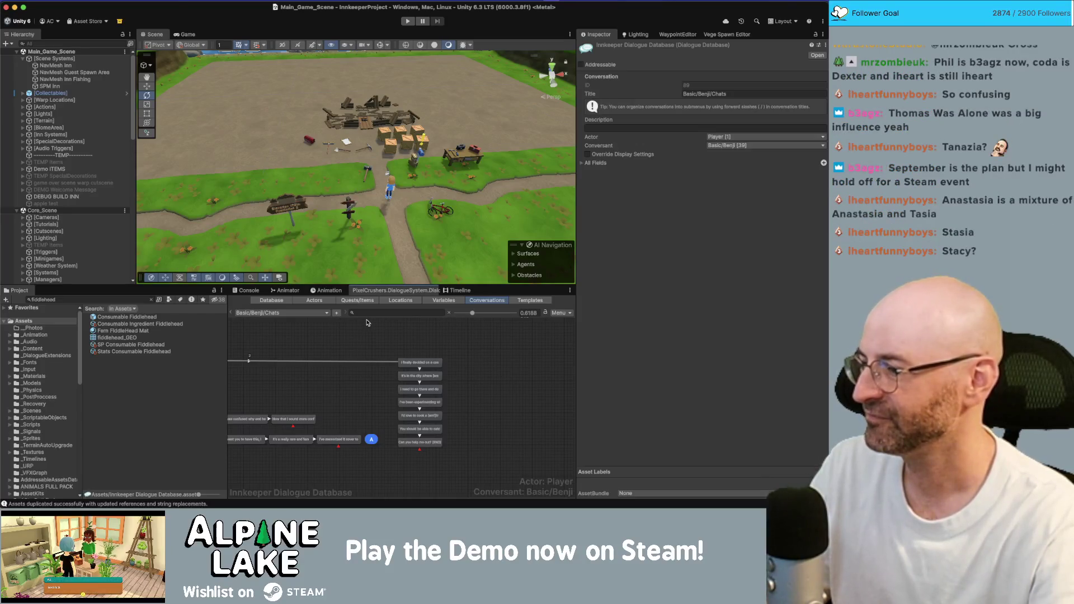
left_click_drag(354, 341, 511, 348)
scroll(422, 438, "right", 8)
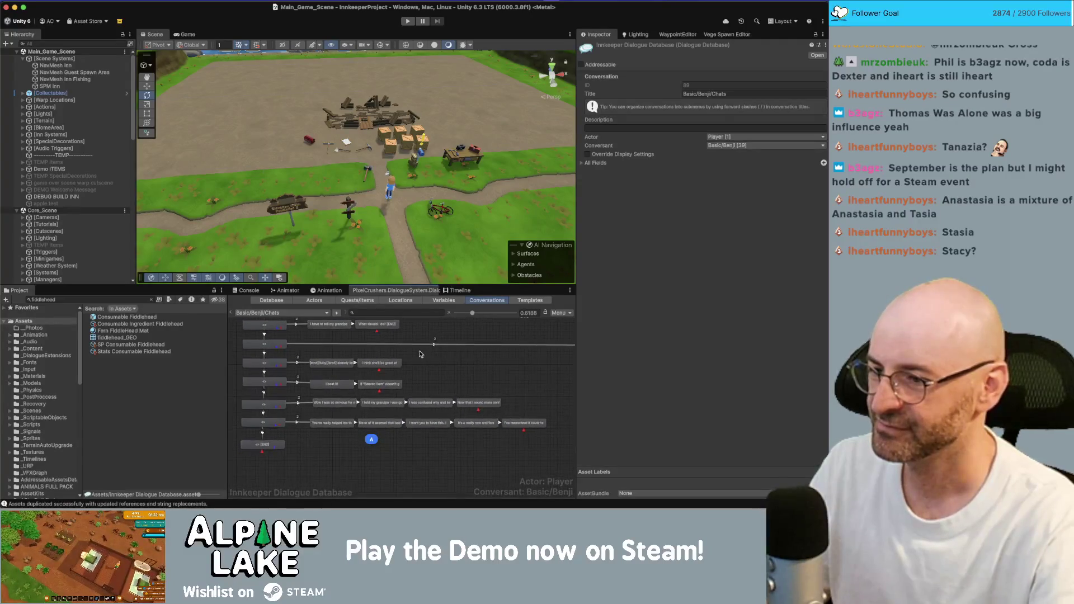
scroll(422, 438, "up", 2)
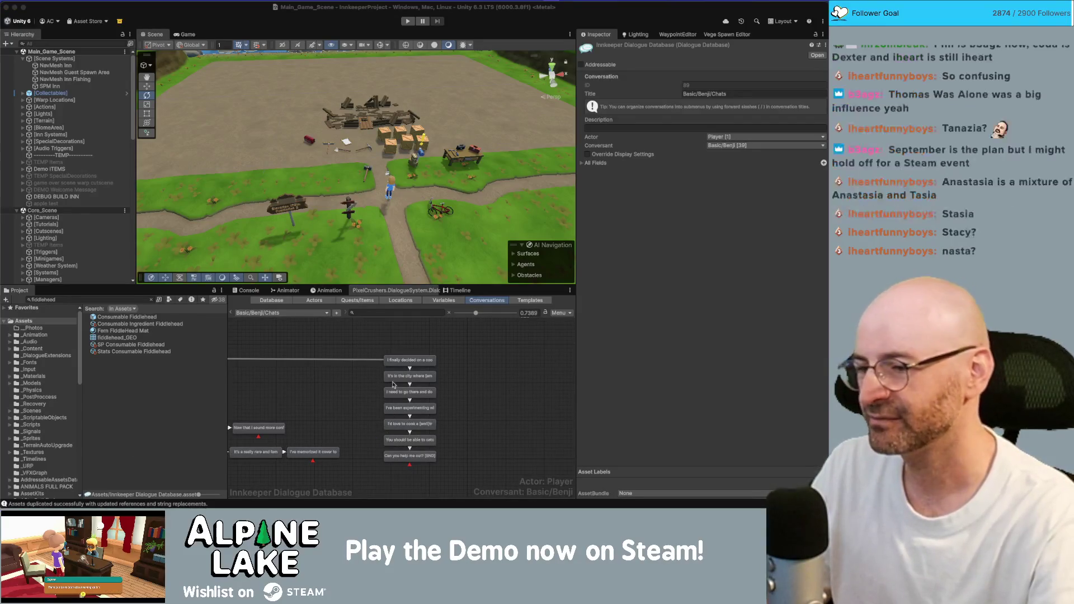
Create a new quest in the Quests/Items list and name it College Trout.
left_click(364, 302)
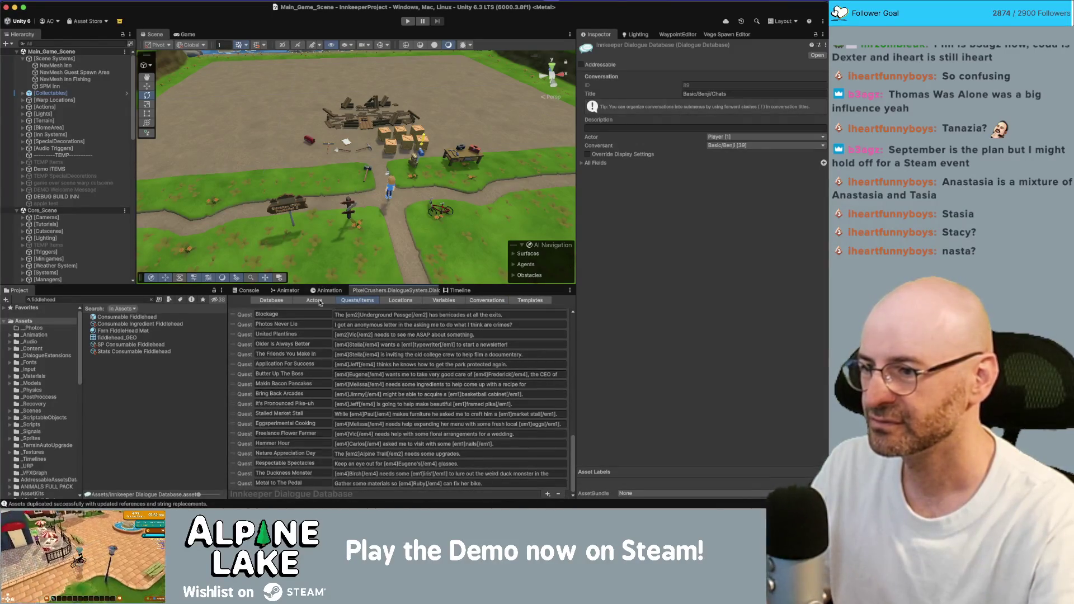
left_click(546, 492)
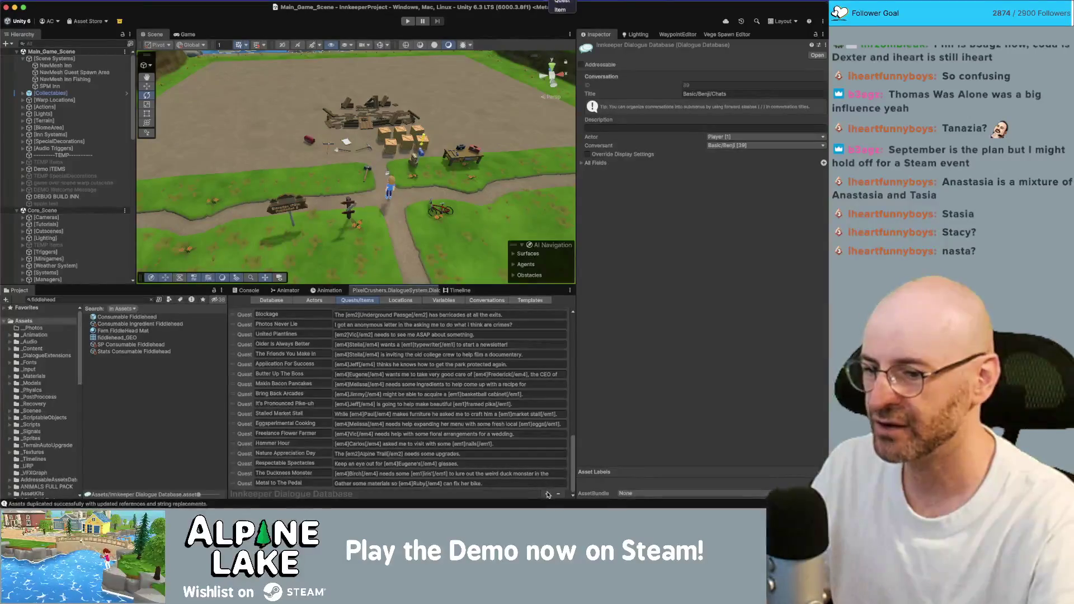
left_click(560, 3)
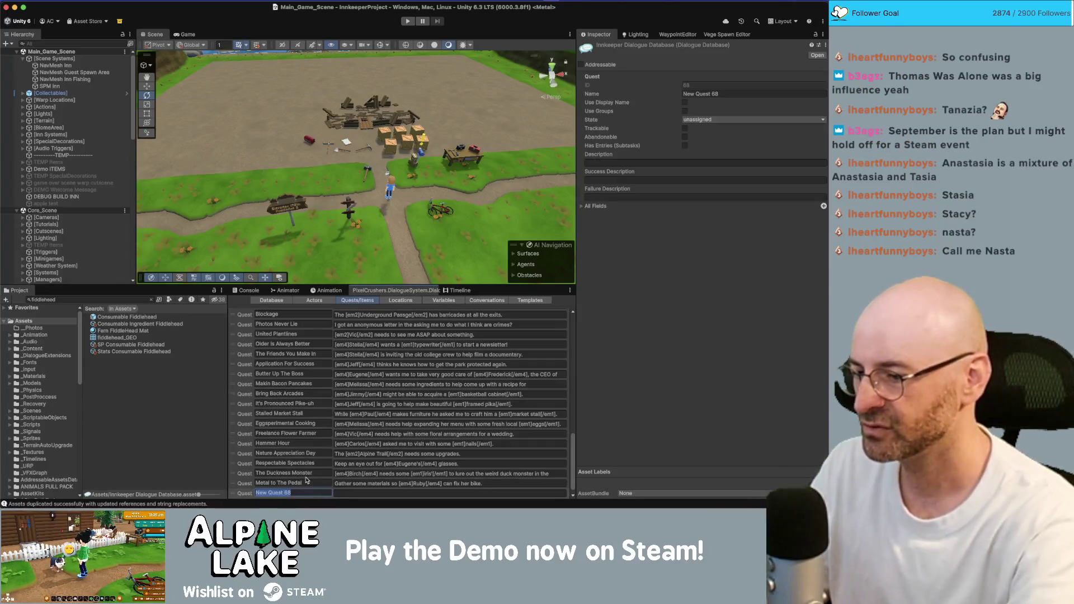
type("Trout")
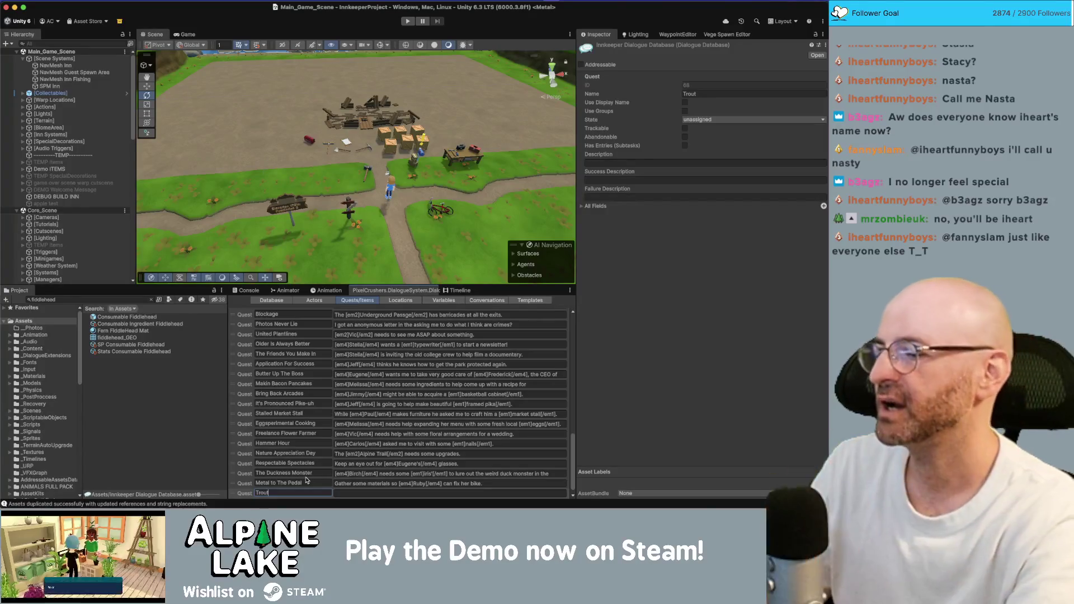
key("BackSpace")
key("BackSpace")
key("BackSpace")
key("BackSpace")
key("BackSpace")
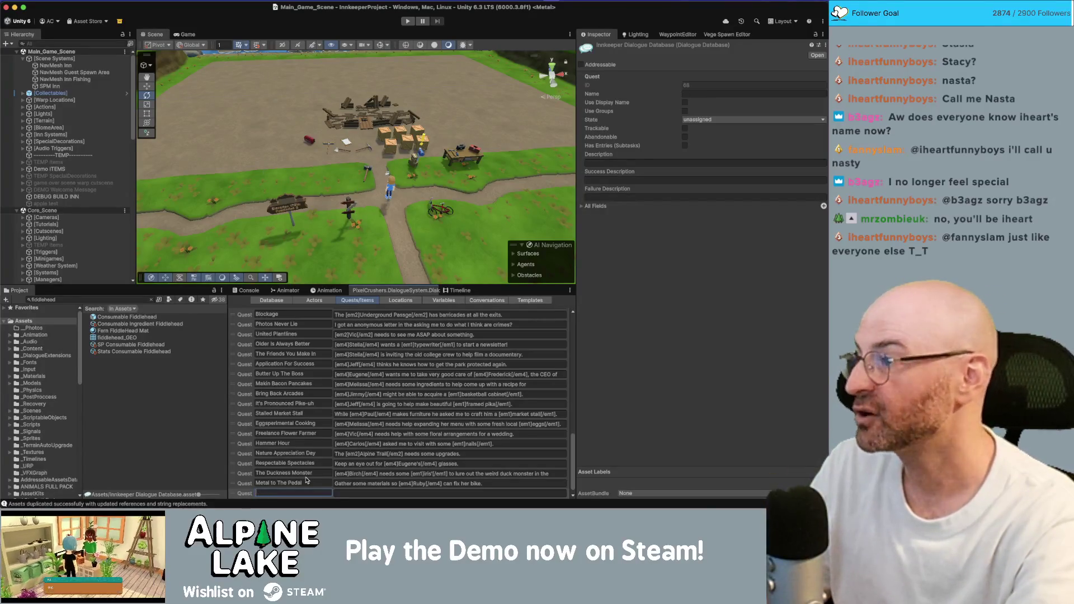
key("BackSpace")
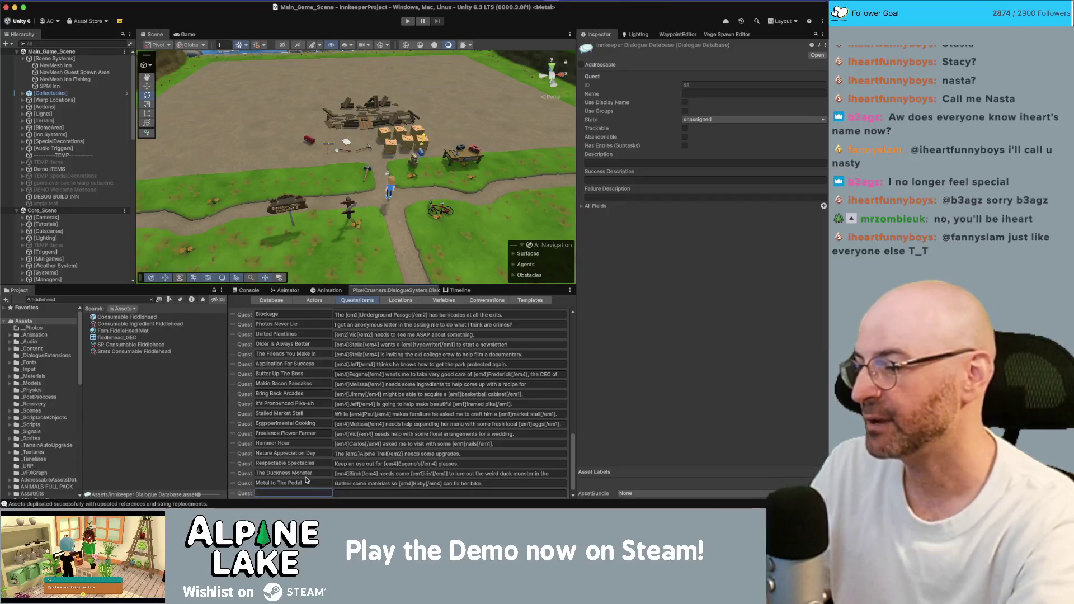
type("Aplication Fish")
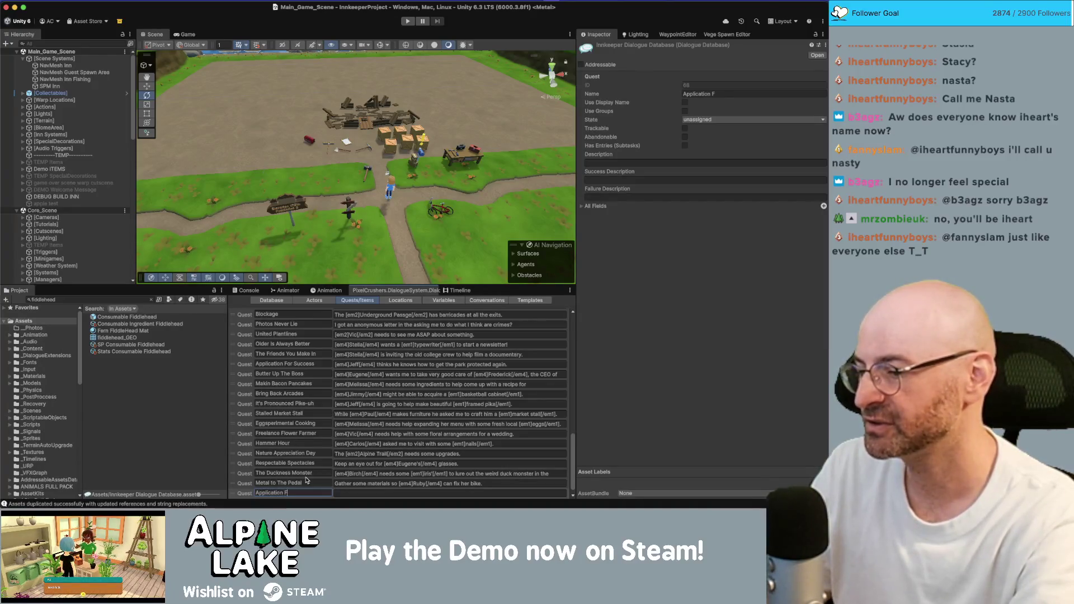
key("super+a")
type("Fis")
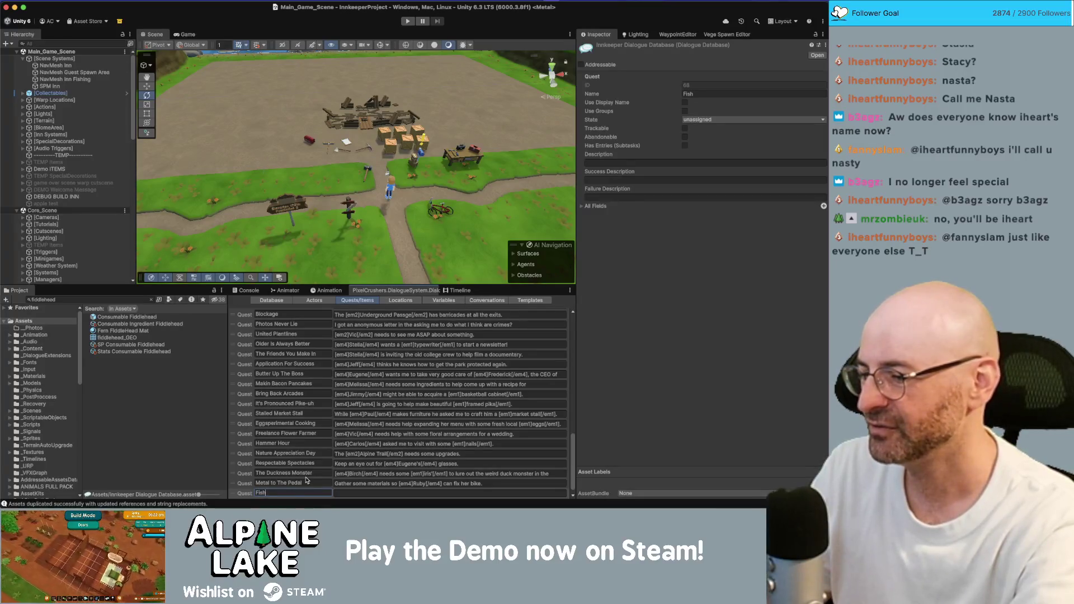
key("super+a")
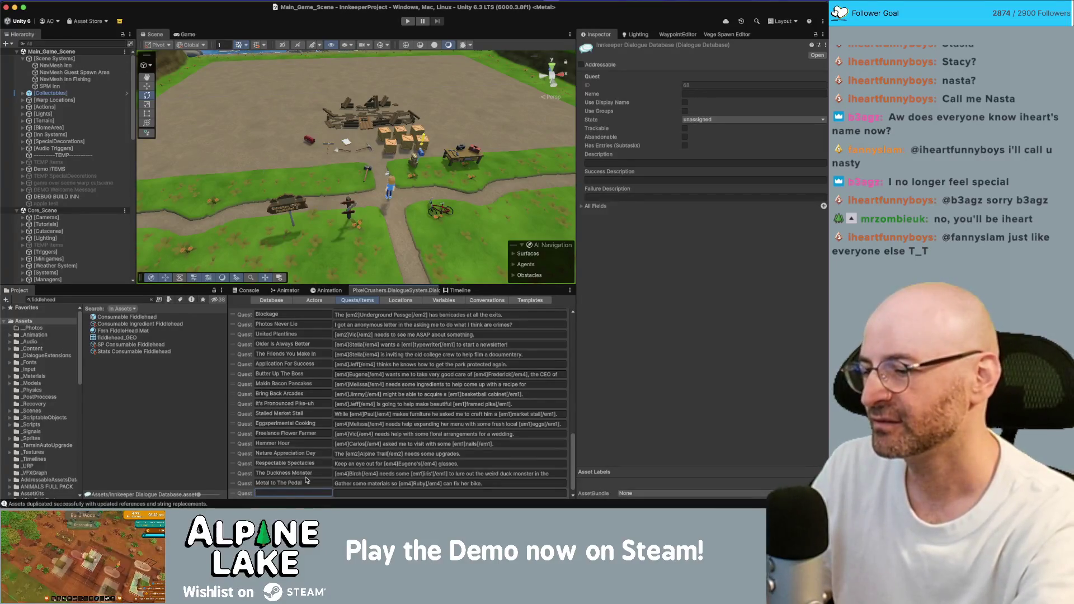
type("College Trout")
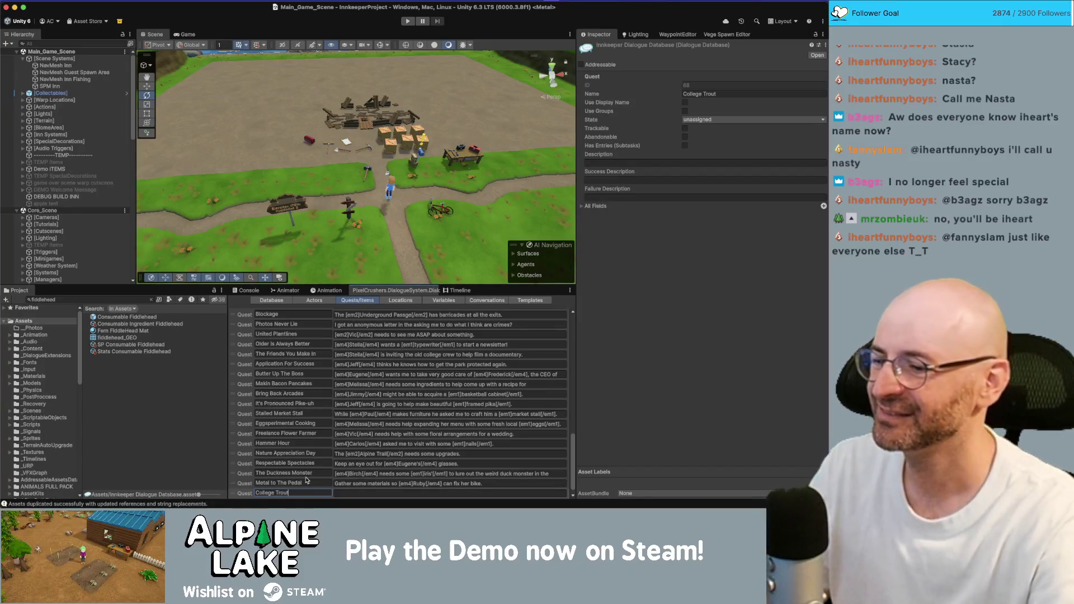
Mark the College Trout quest Trackable and enable Has Entries (Subtasks).
left_click(244, 484)
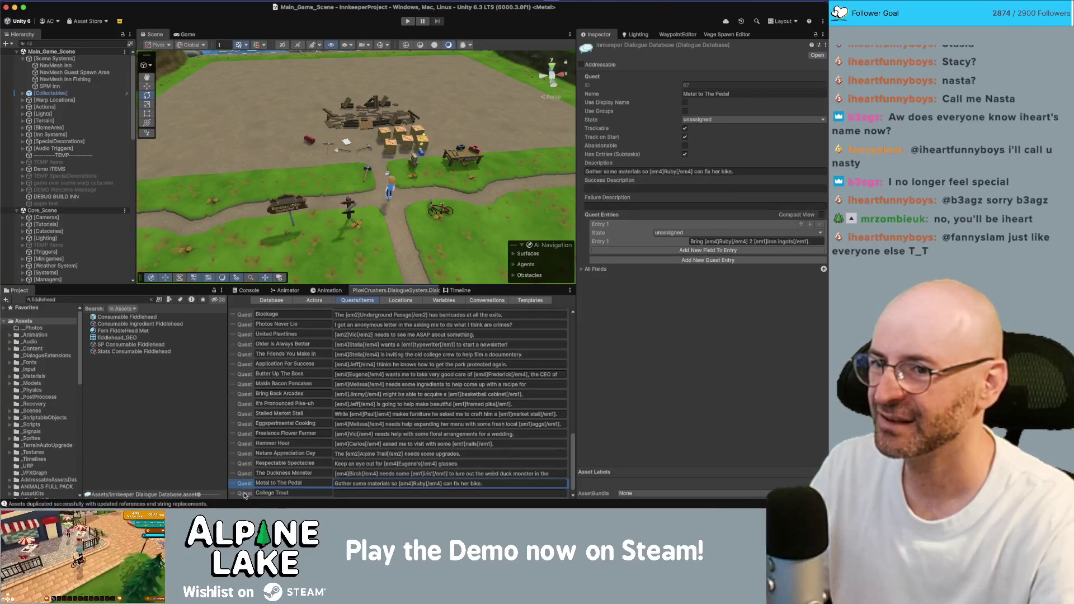
left_click(245, 494)
left_click(685, 128)
left_click(685, 155)
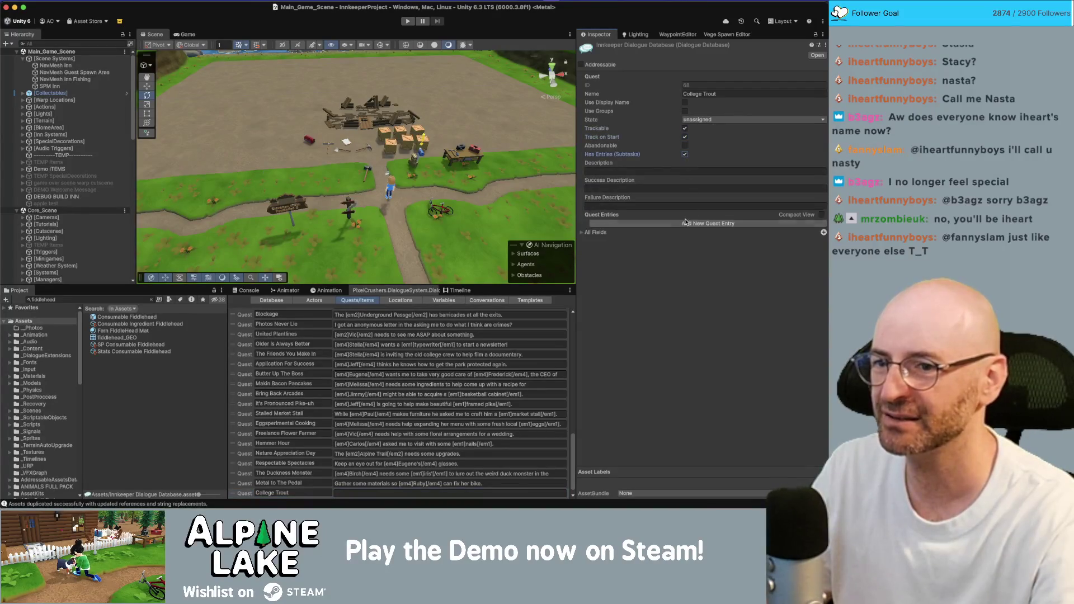
Edit the quest name in the list, leaving it as 'College Trout'.
left_click(312, 491)
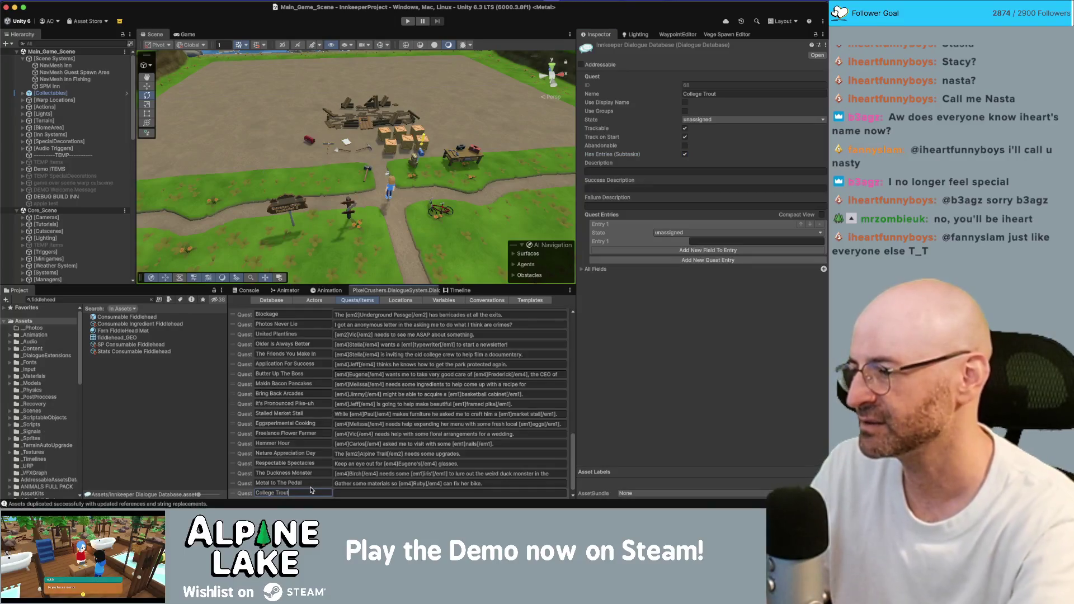
key("super+a")
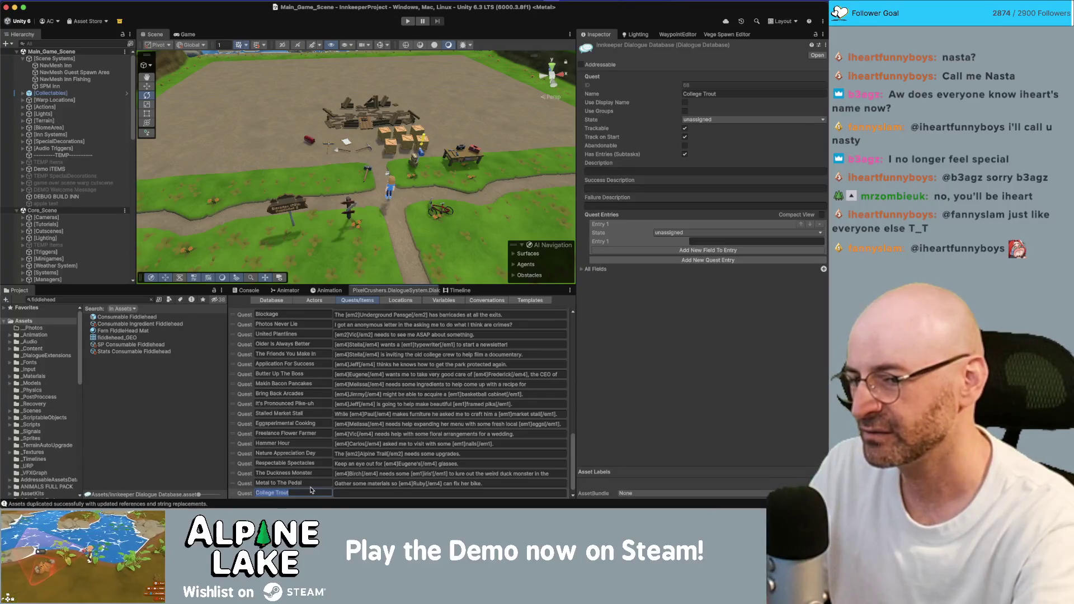
type("Trout Fo")
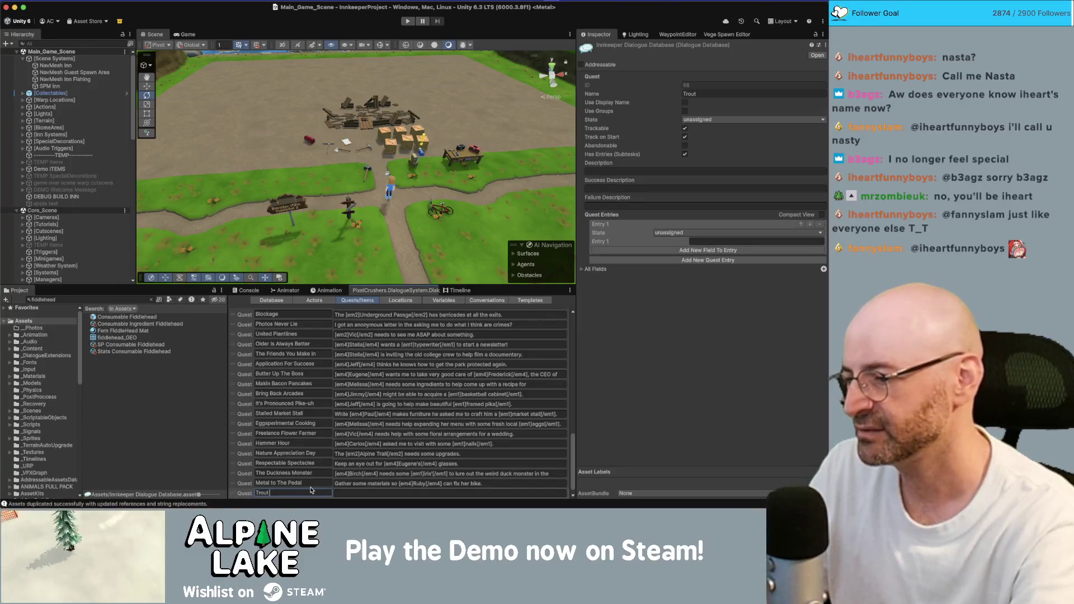
key("BackSpace")
key("BackSpace")
key("BackSpace")
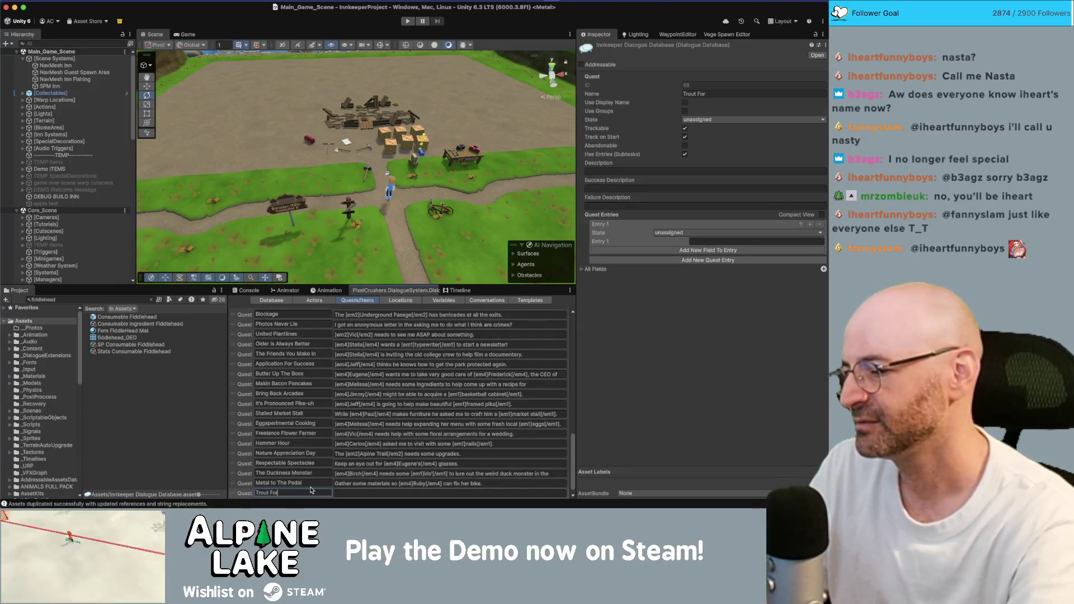
key("BackSpace")
key("BackSpace")
key("BackSpace")
type("Test Trou")
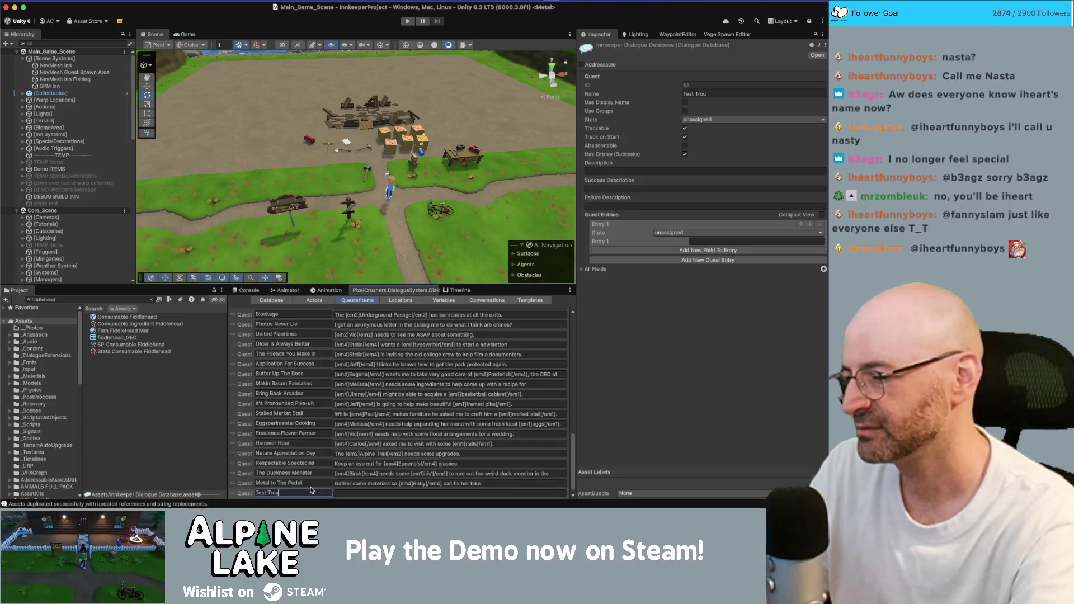
key("super+a")
type("College Trout")
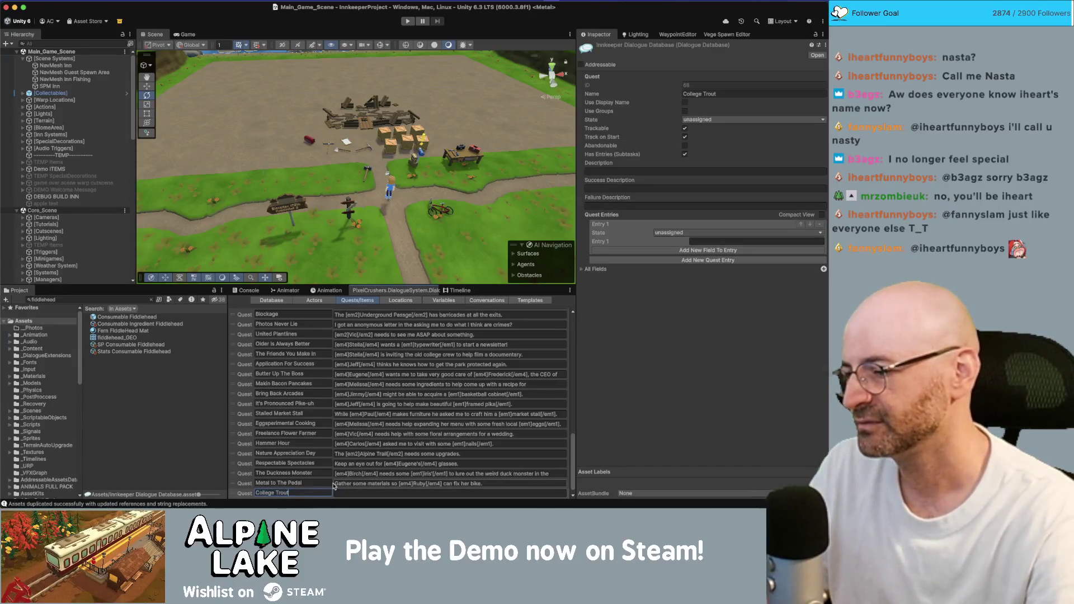
key("alt+shift+Left")
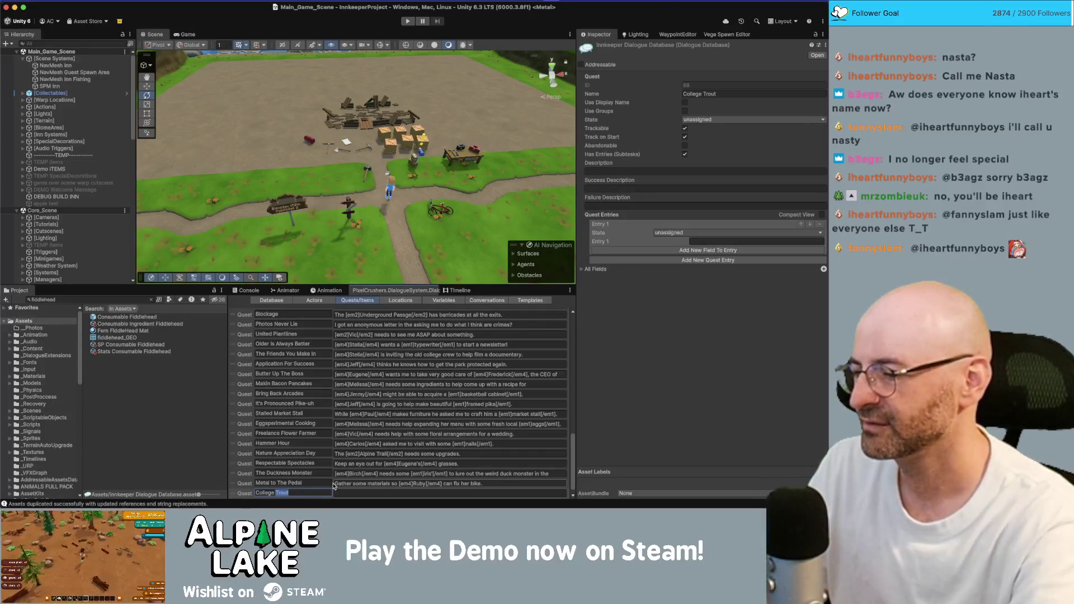
key("Right")
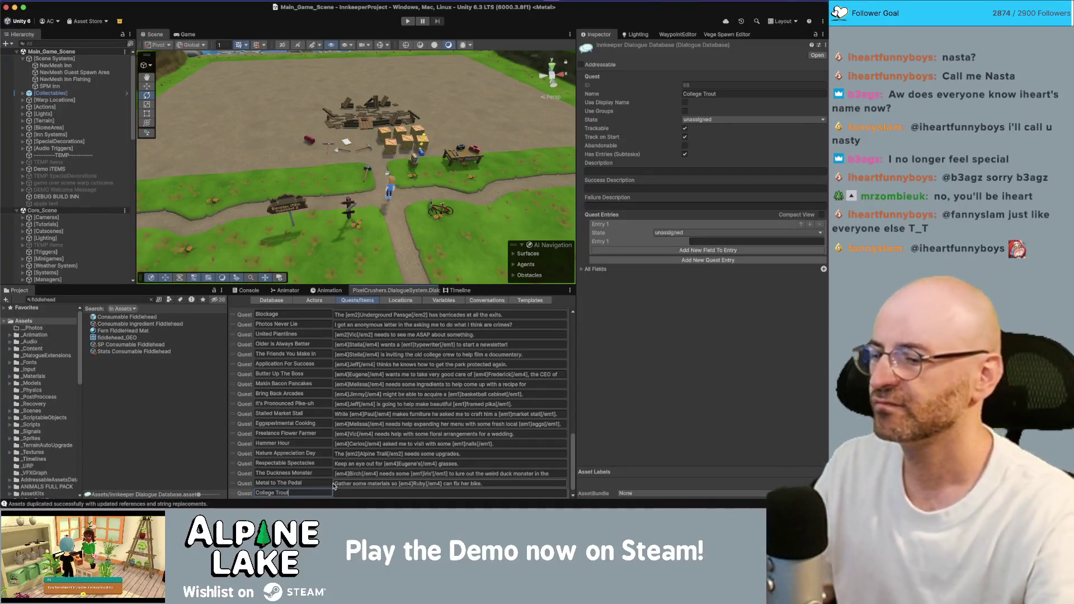
Check the Console log, then return to College Trout's description in Quests/Items.
left_click(249, 291)
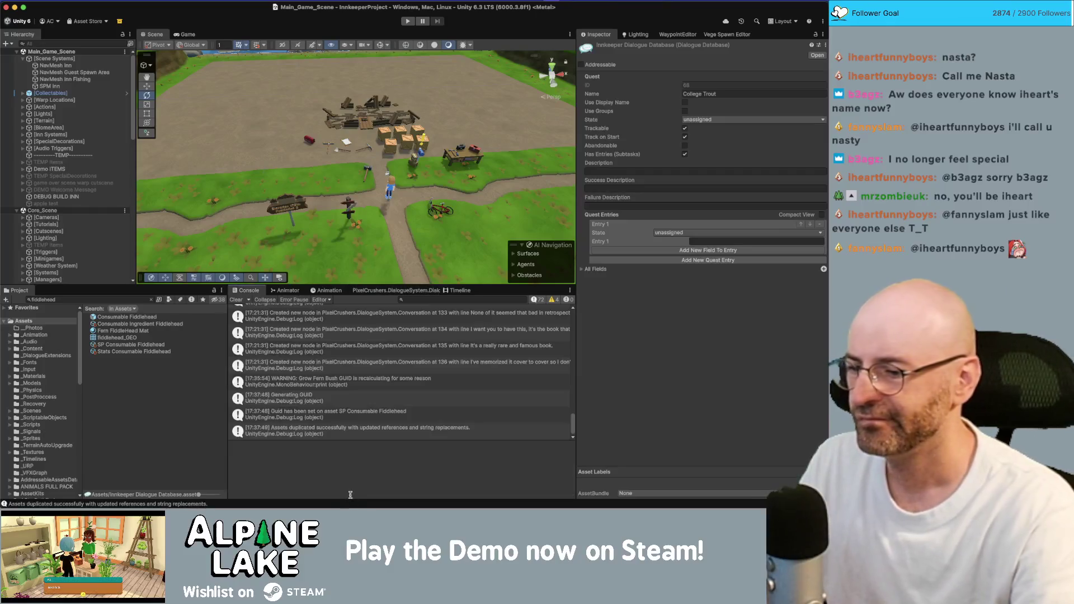
left_click(411, 289)
left_click(354, 494)
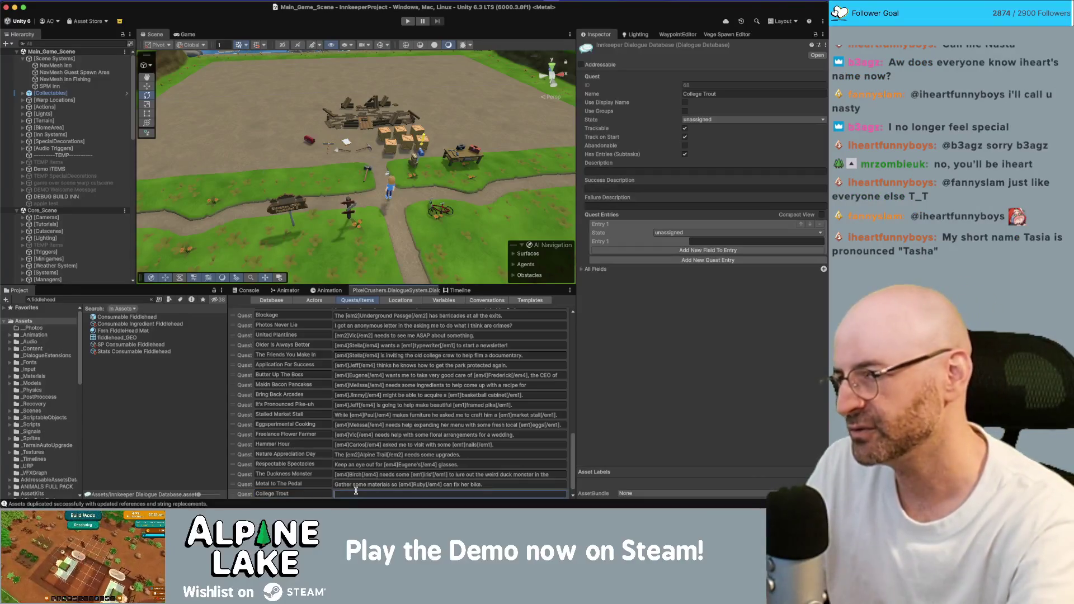
Write the College Trout description: '[em4]Benji[/em4]'s college application requires some ingredients.'.
type("[em4]")
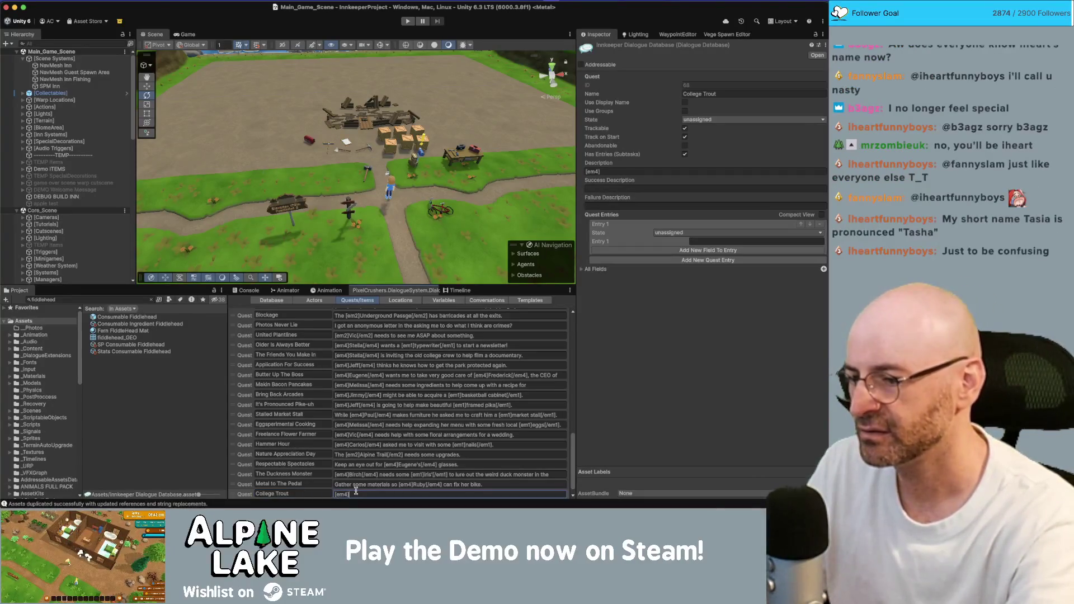
type("Benji[/e")
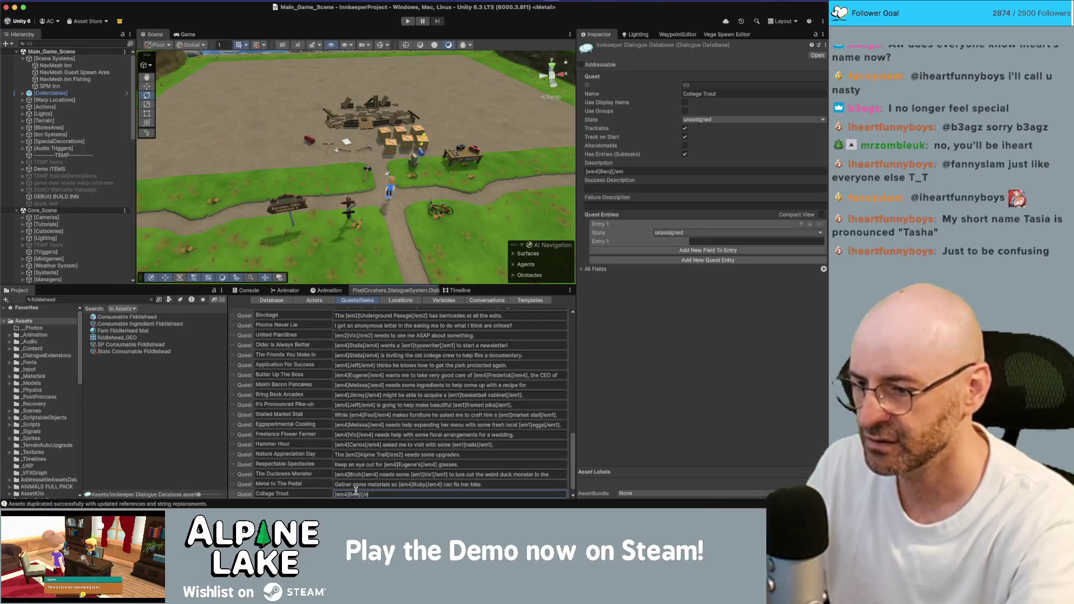
type("m4] nee")
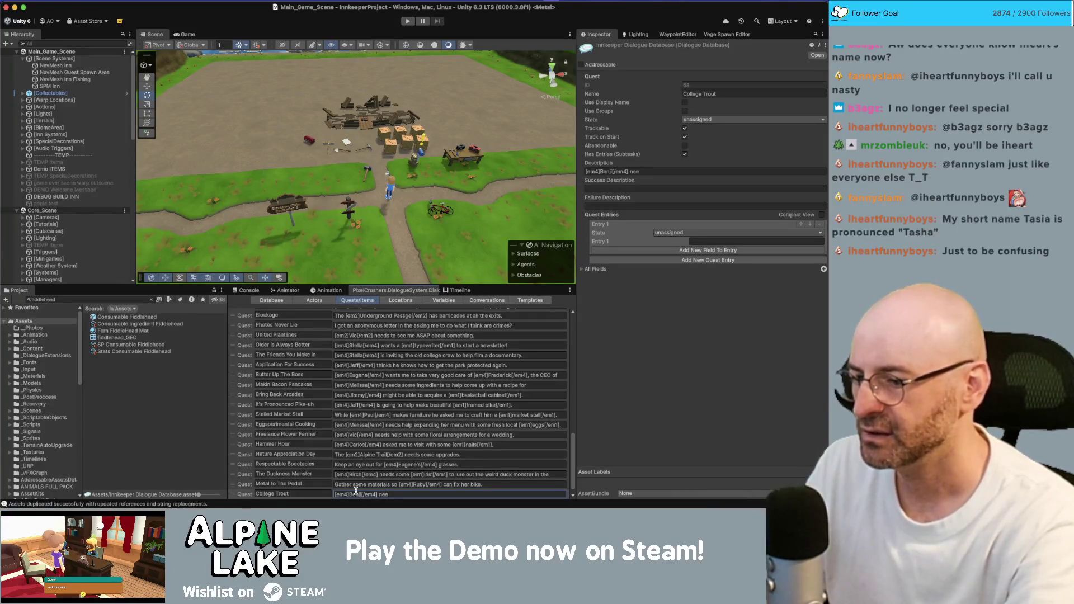
type("ds")
key("BackSpace")
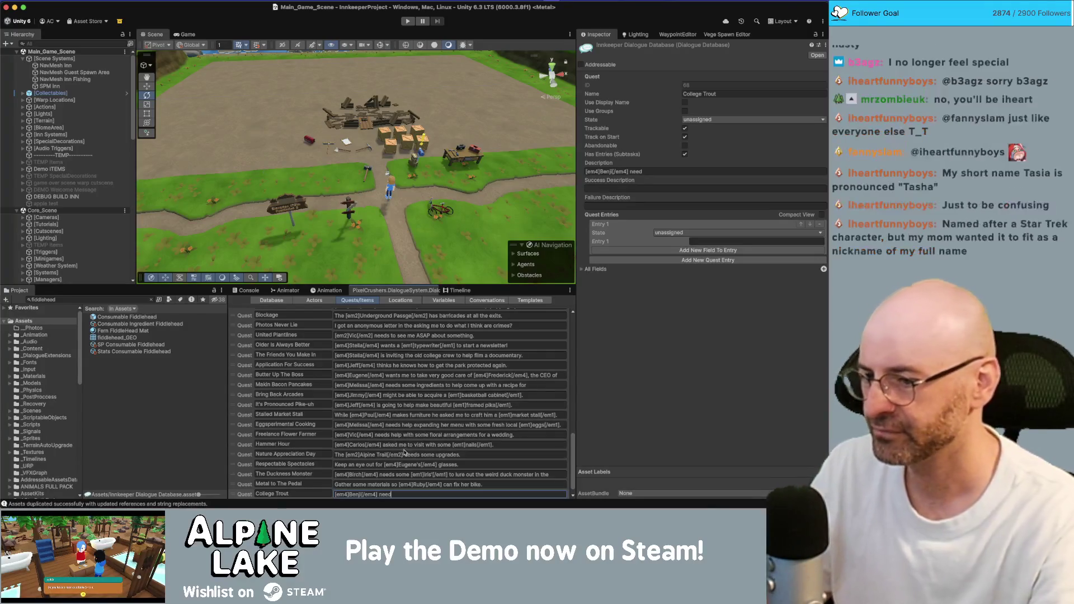
double_click(385, 494)
key("BackSpace")
key("BackSpace")
type("'s")
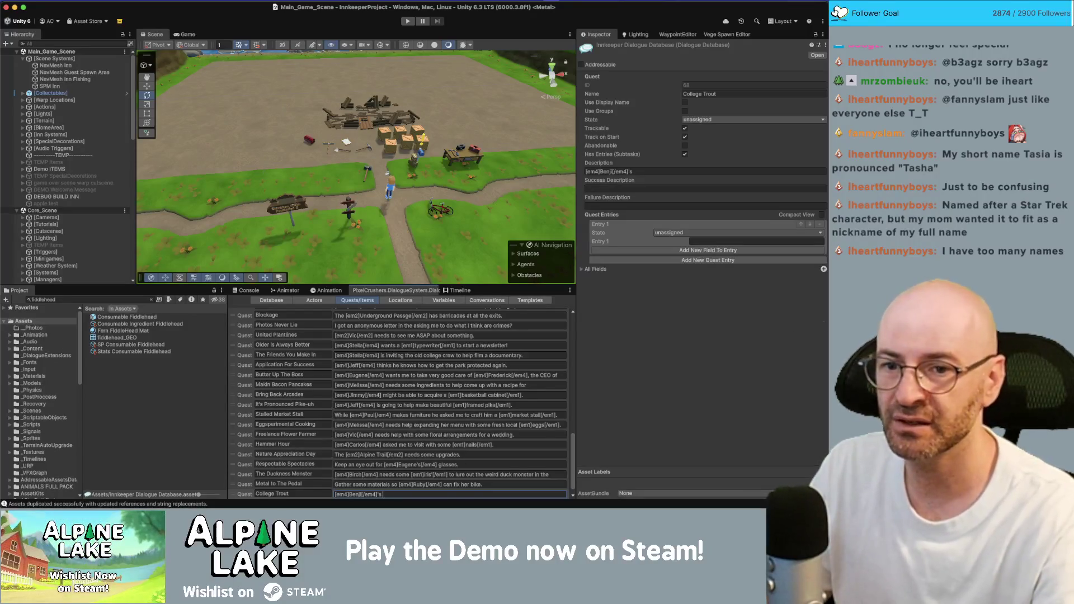
key("super+Tab")
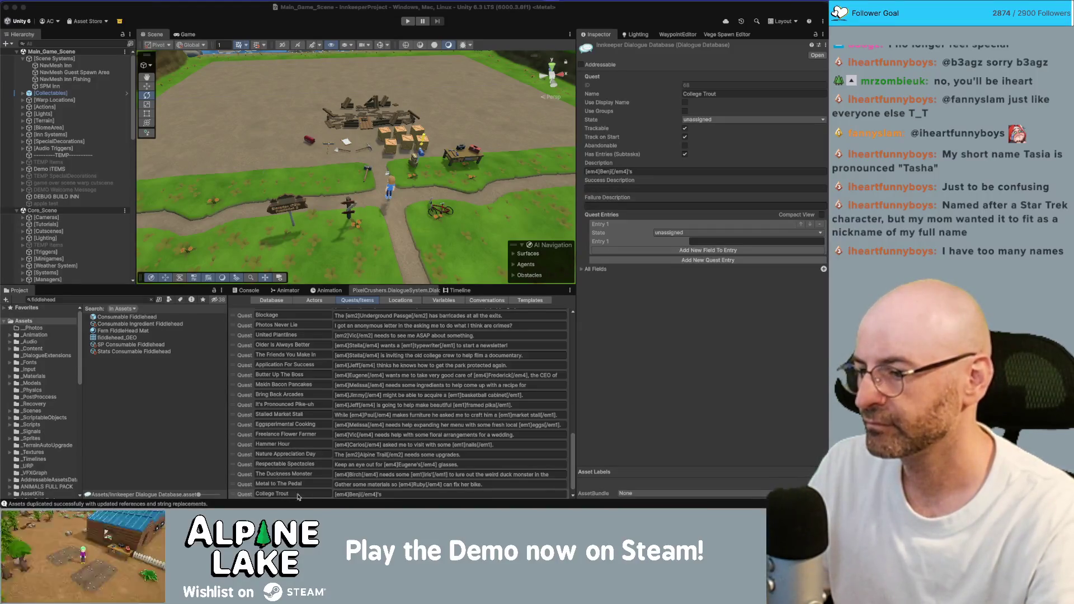
left_click(386, 494)
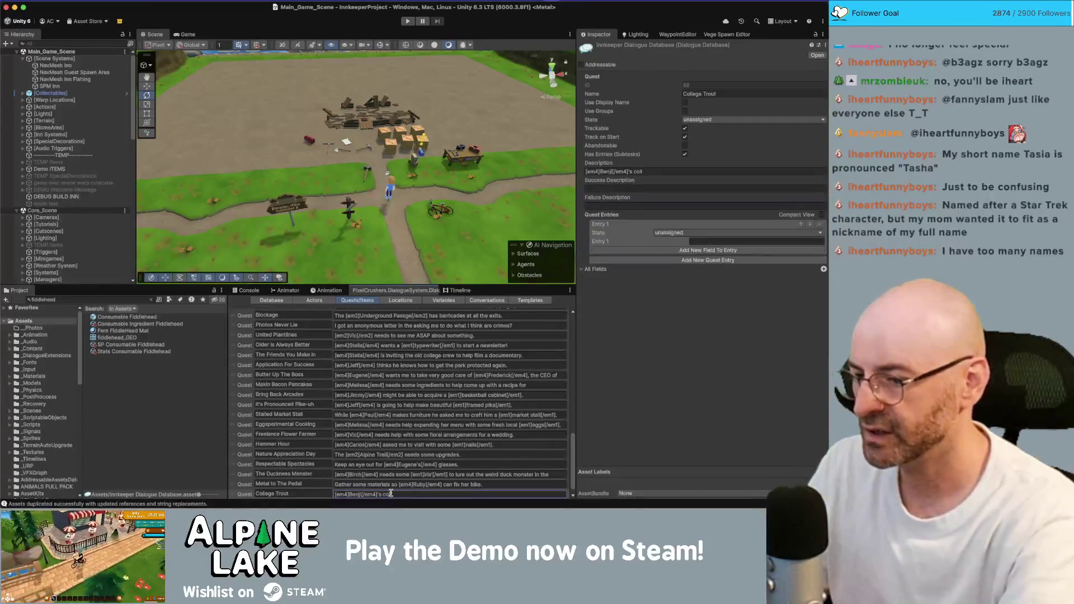
type("college application requires some")
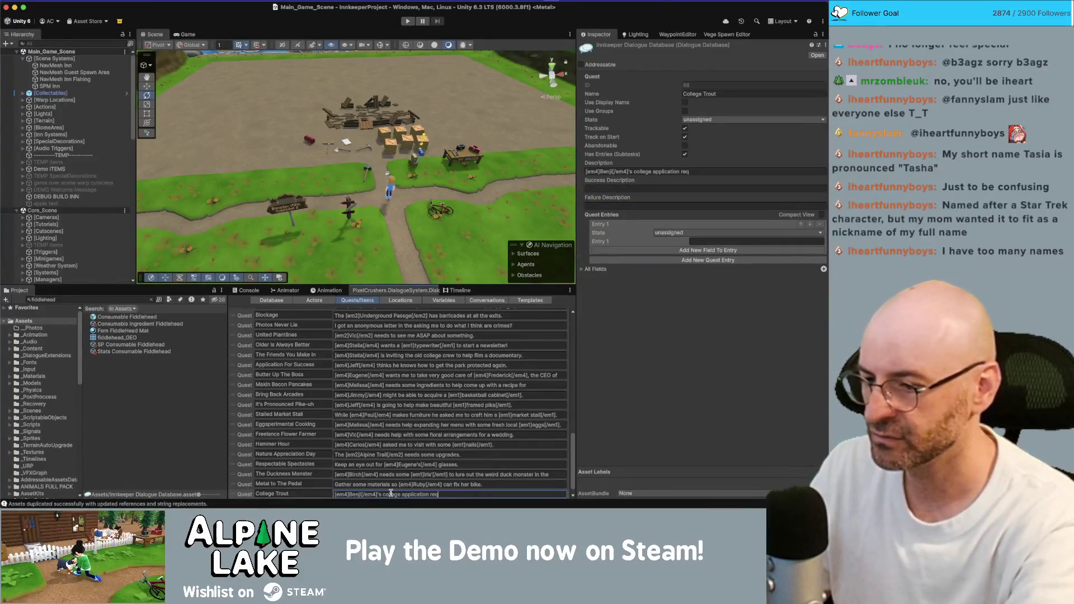
type(" ingr")
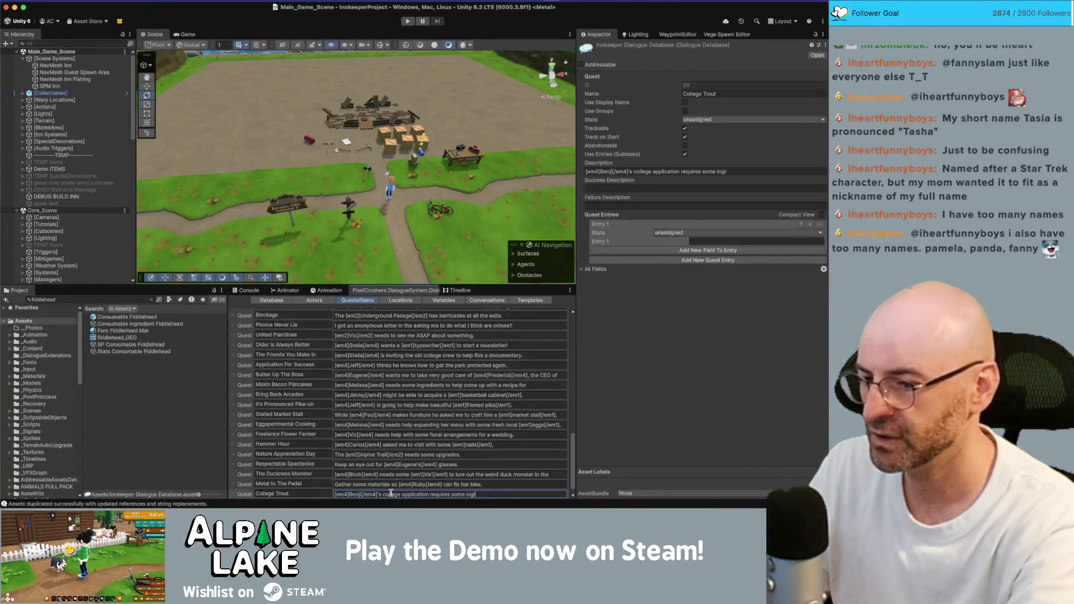
type("edients.")
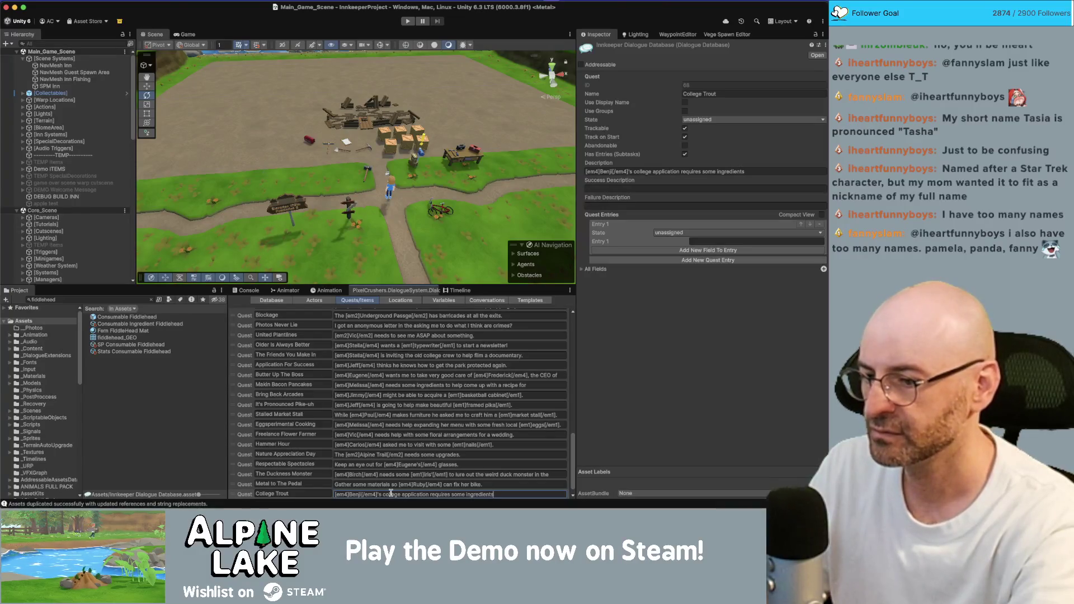
Fill quest Entry 1 with 'Bring 1 [em1]trout[/em1] to [em4]Benji[/em4].'.
left_click(708, 241)
type("ring a [em4")
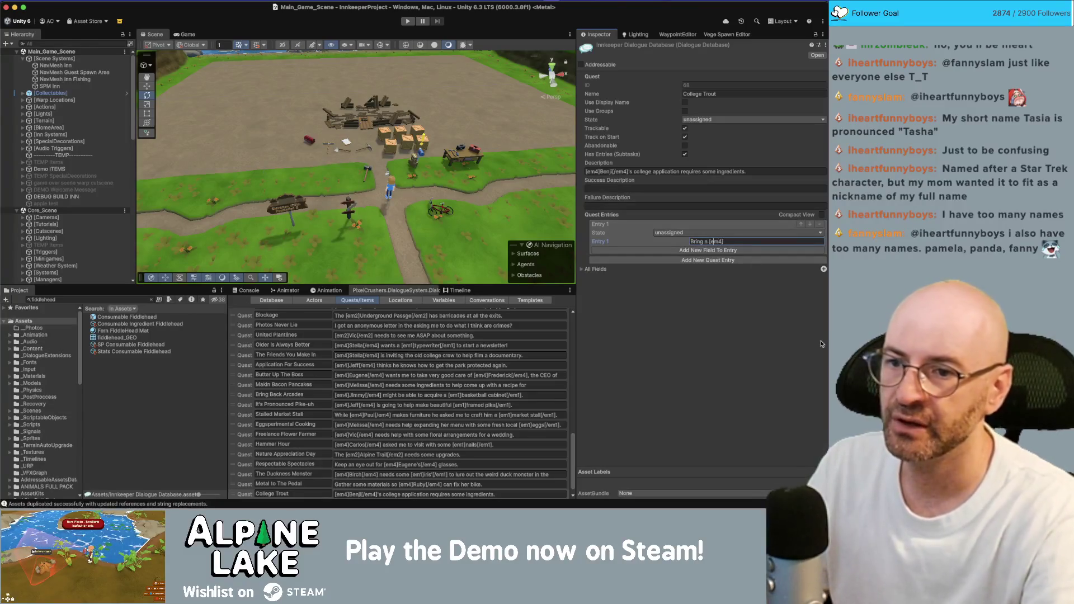
type("1")
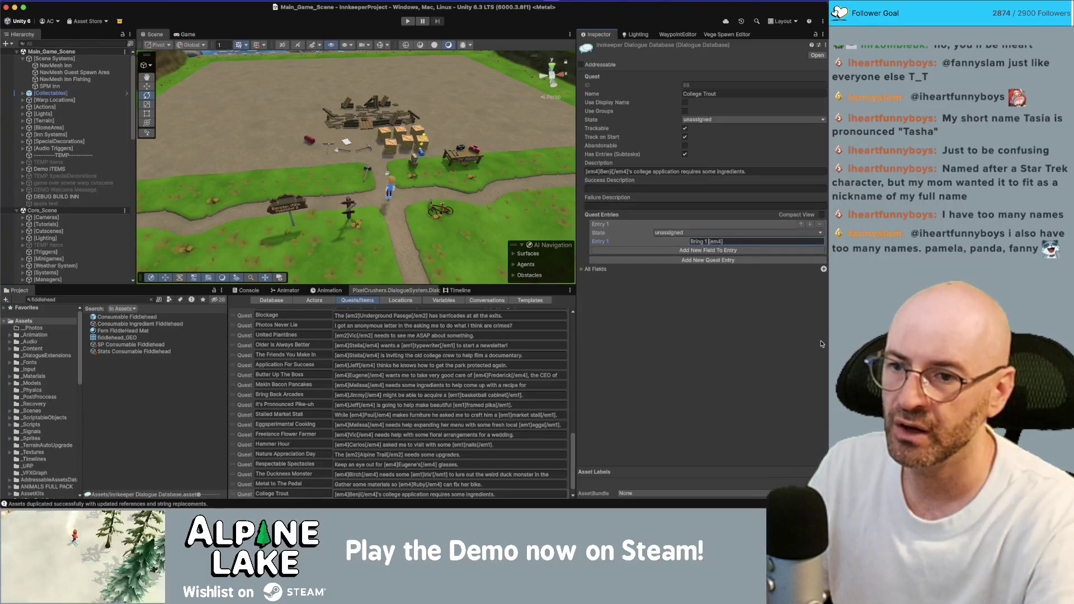
key("End")
key("BackSpace")
key("BackSpace")
type("1]")
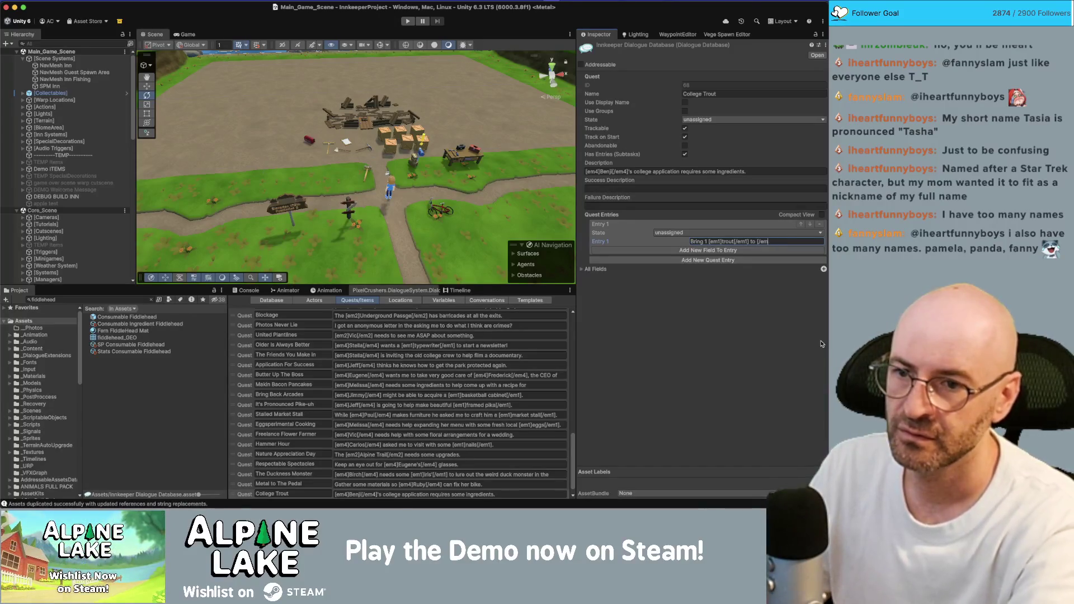
type("m4]Benji[")
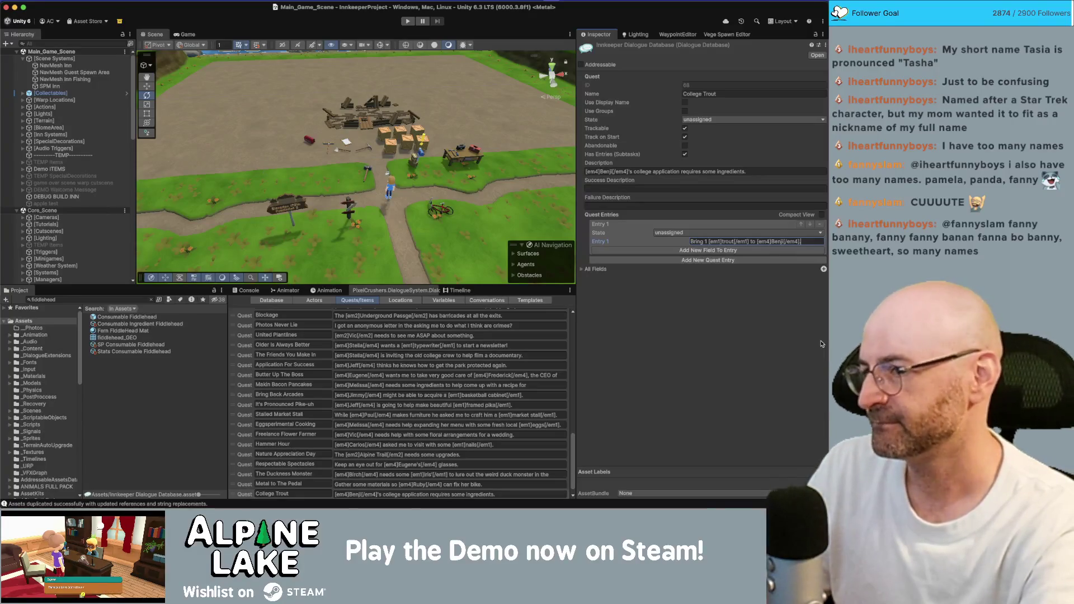
key("super+Tab")
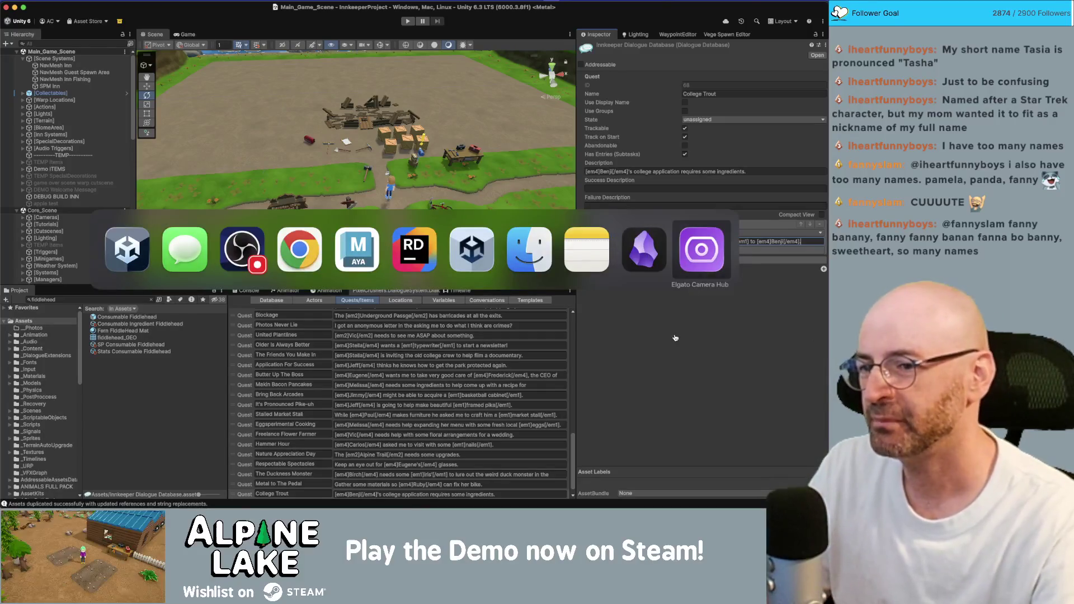
Deselect the Dialogue Database asset by clicking empty space in the Project window.
key("Escape")
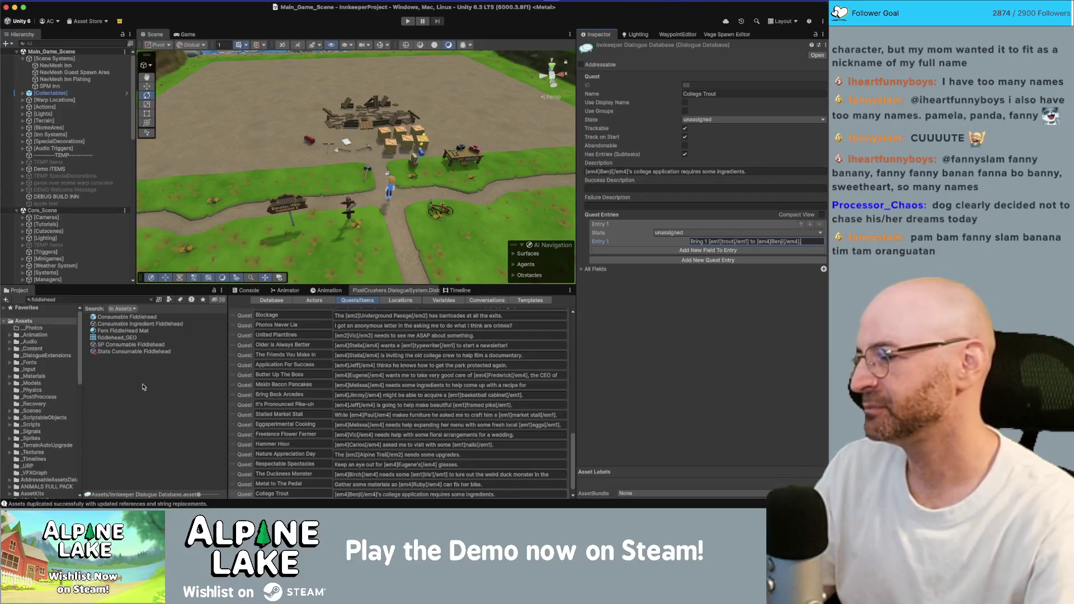
left_click(95, 435)
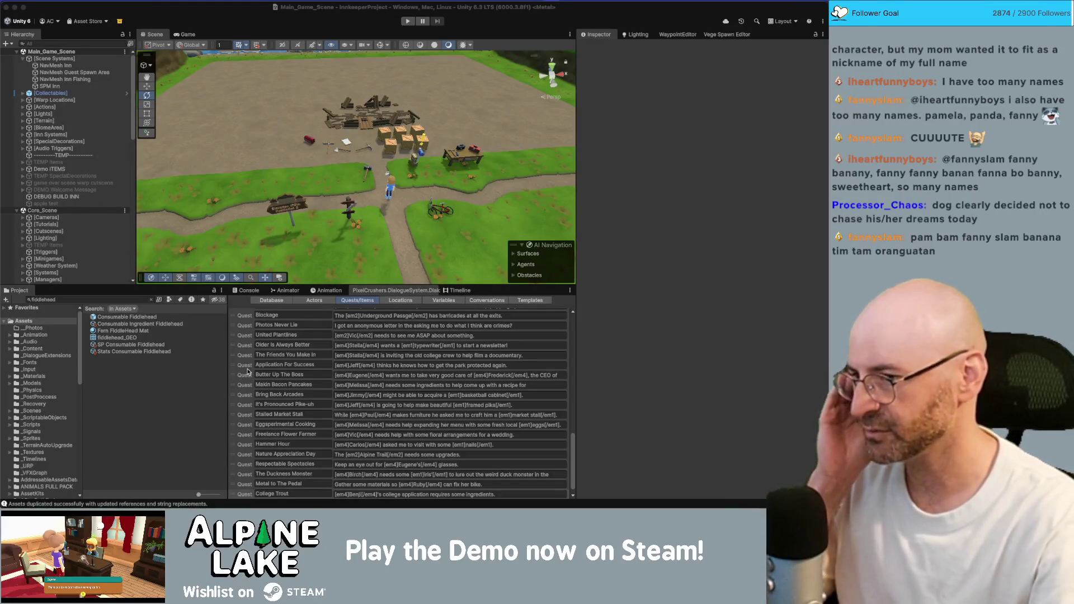
key("super+Tab")
key("super+Tab")
key("super+Tab")
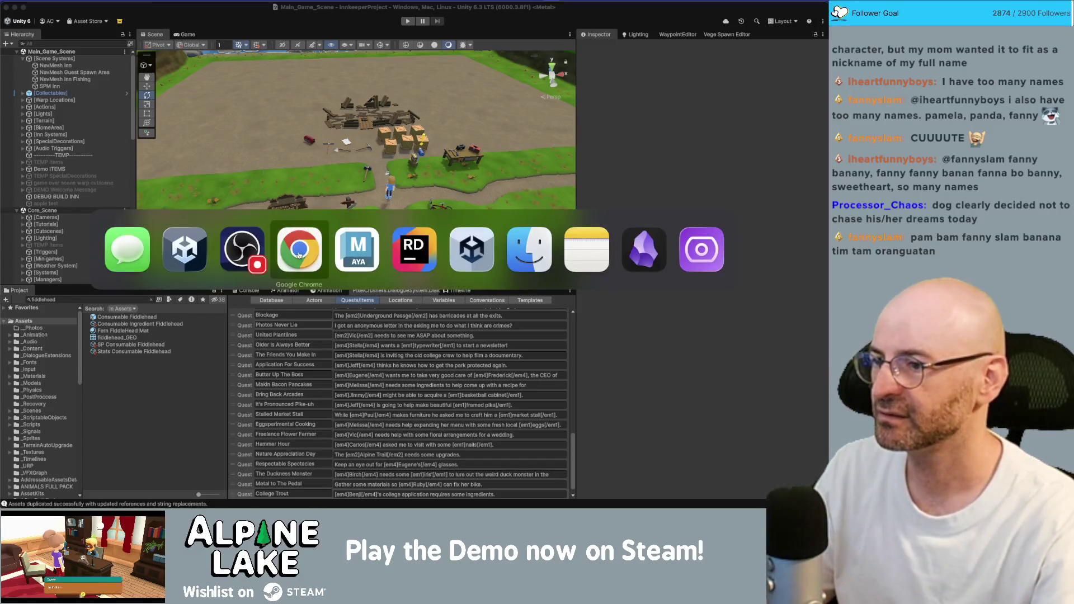
Focus the Miro Innkeep board in Chrome and pan across the character columns.
scroll(547, 301, "down", 10)
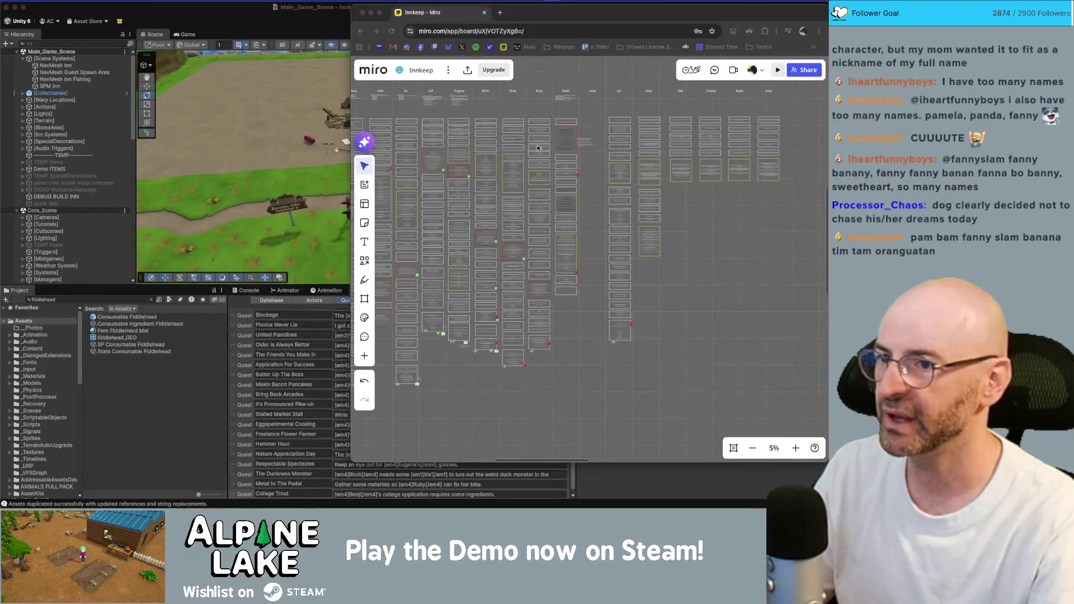
scroll(554, 167, "up", 1)
left_click(551, 396)
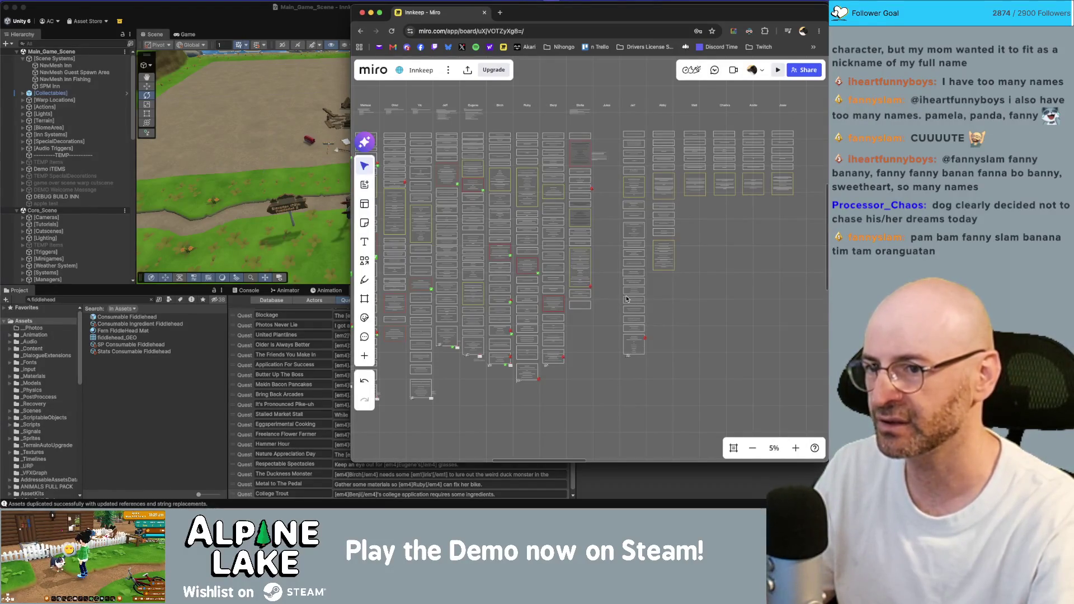
scroll(691, 305, "left", 1)
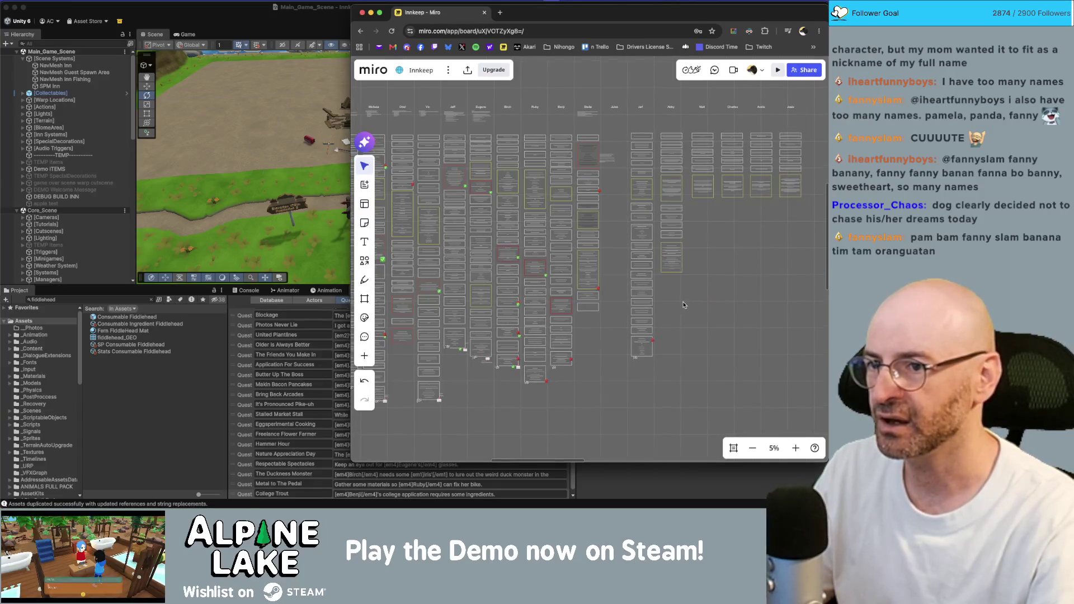
scroll(703, 299, "left", 4)
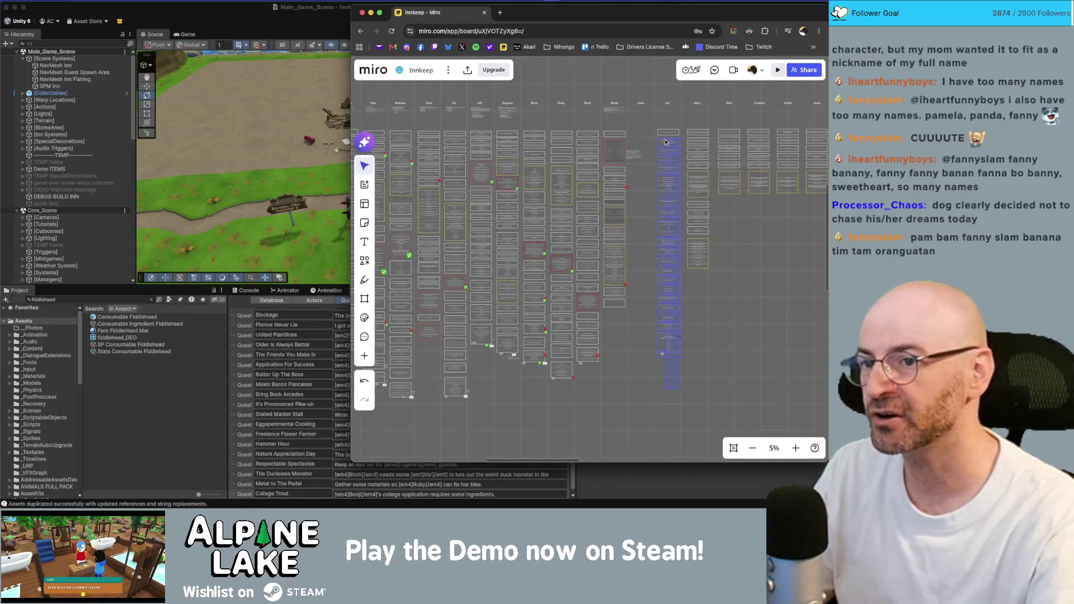
scroll(643, 346, "left", 2)
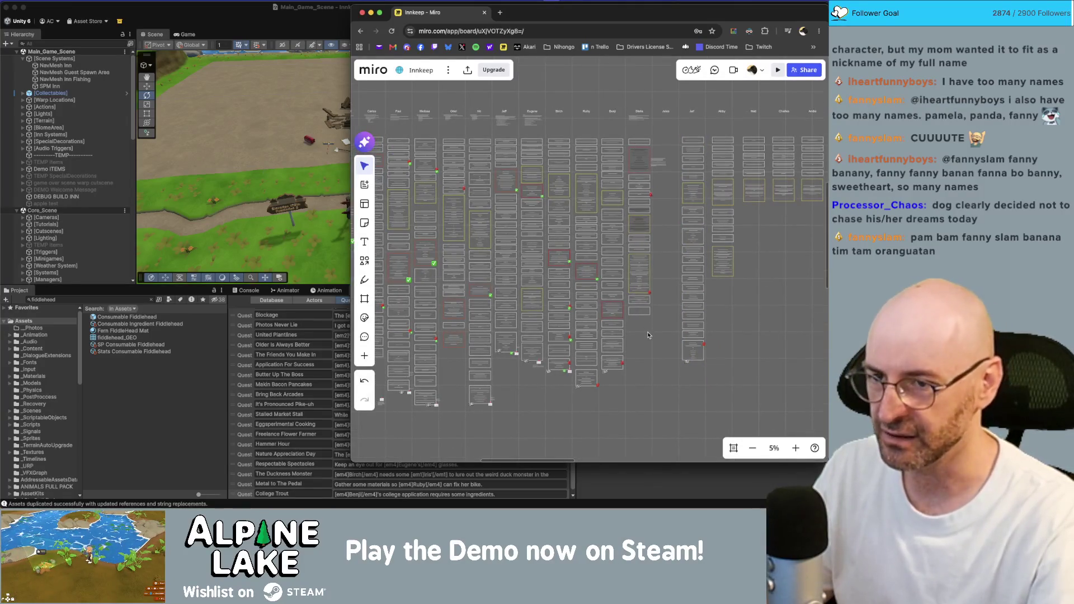
scroll(628, 311, "right", 5)
Select the right-hand dialogue card columns and scroll through cards like Jarf and Abby.
mouse_move(525, 329)
left_mouse_down()
mouse_move(532, 151)
mouse_move(654, 157)
mouse_move(645, 153)
mouse_move(643, 272)
mouse_move(644, 109)
mouse_move(642, 324)
left_mouse_up()
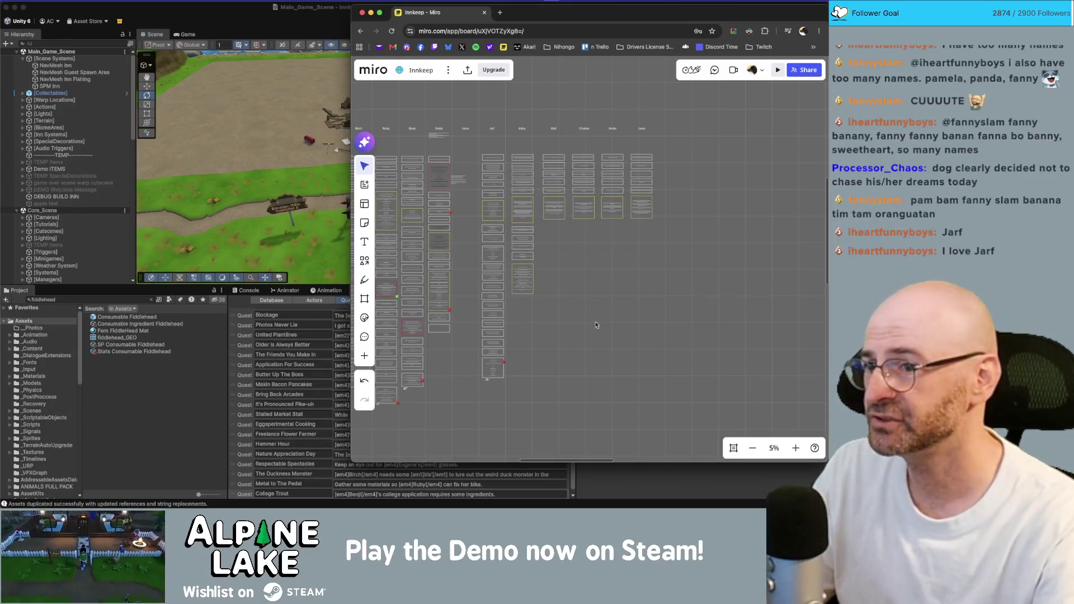
scroll(603, 328, "up", 10)
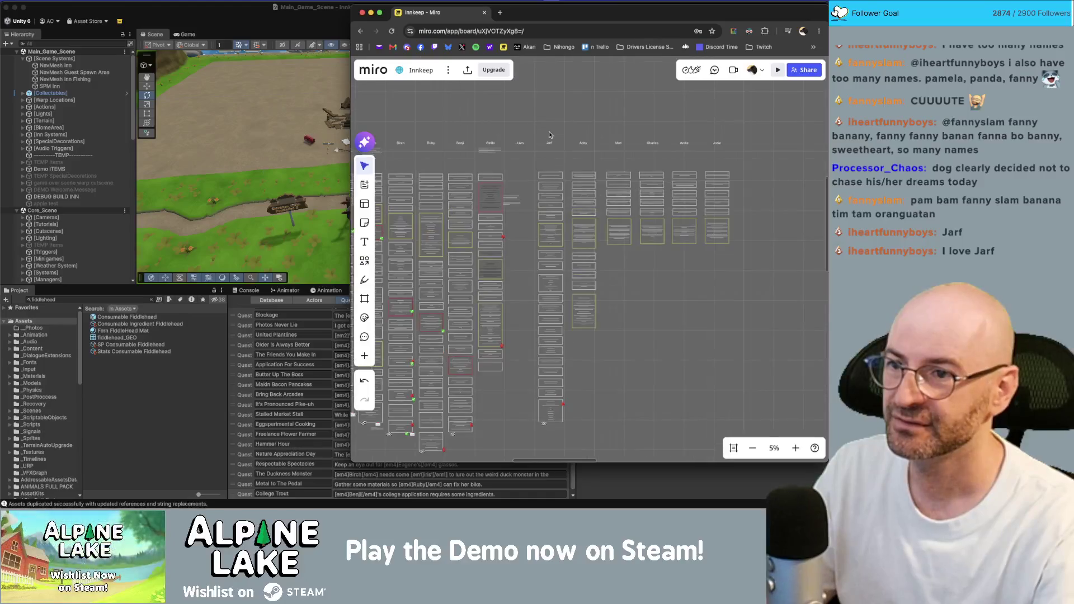
scroll(547, 154, "down", 4)
scroll(537, 168, "down", 6)
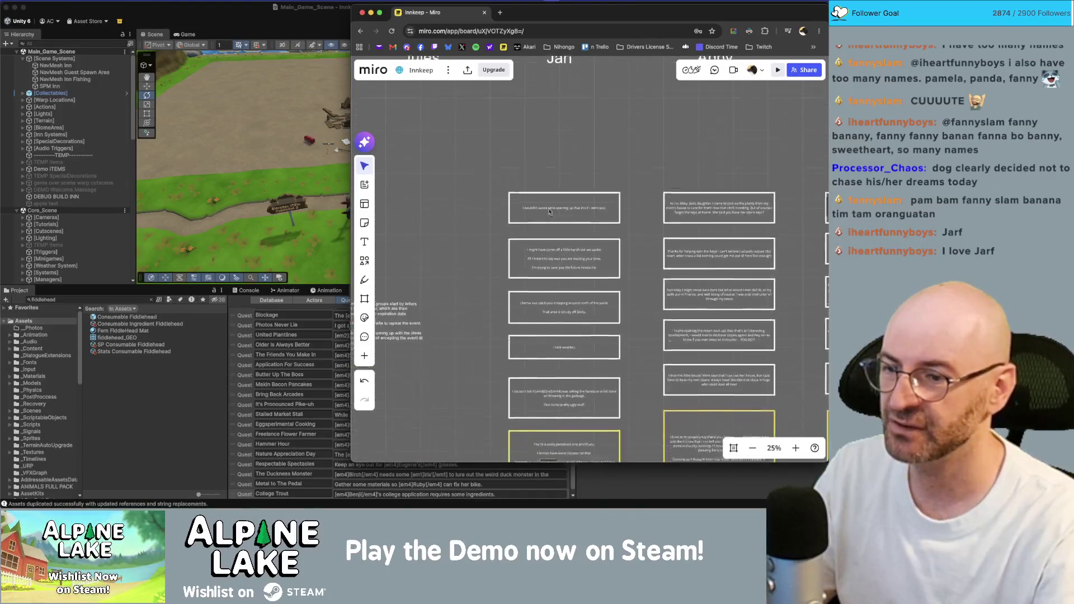
scroll(531, 176, "down", 5)
scroll(479, 273, "up", 5)
scroll(472, 289, "down", 3)
scroll(472, 246, "down", 5)
scroll(472, 245, "down", 6)
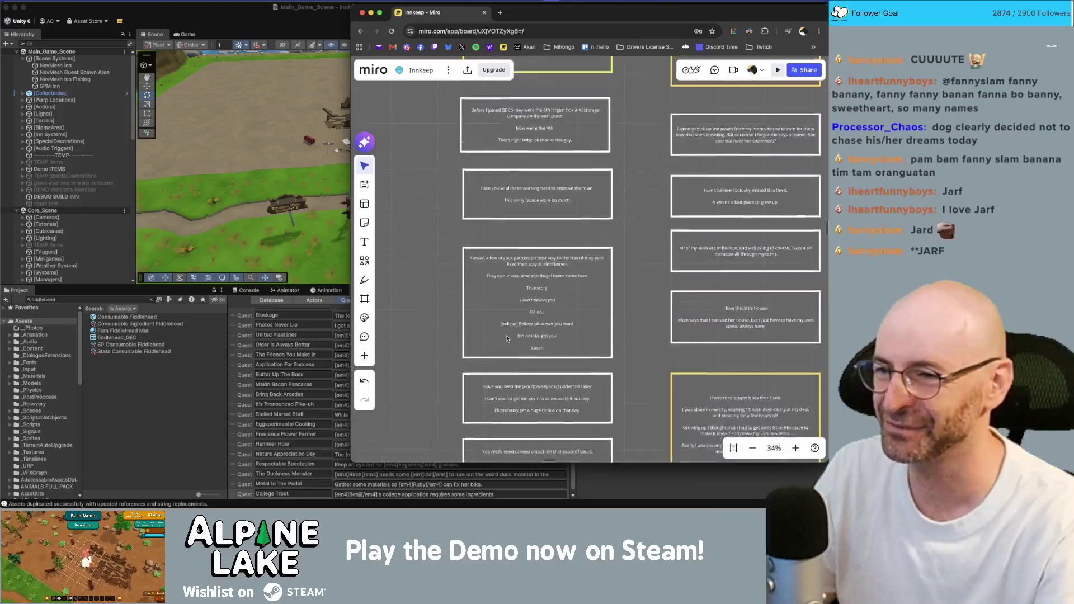
scroll(520, 213, "up", 8)
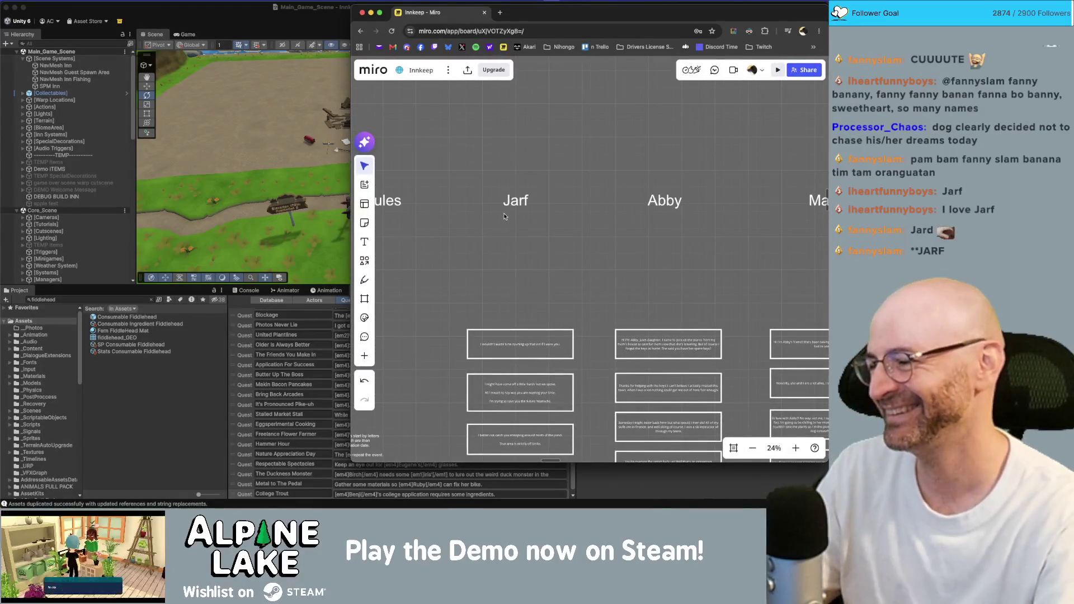
scroll(505, 216, "down", 3)
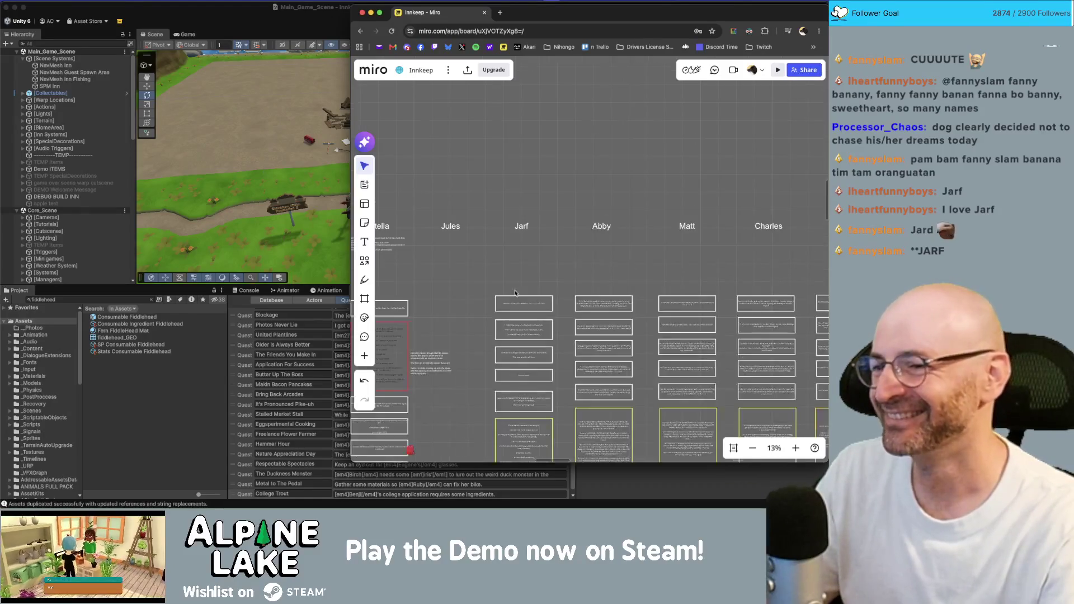
scroll(546, 241, "down", 5)
scroll(546, 240, "down", 4)
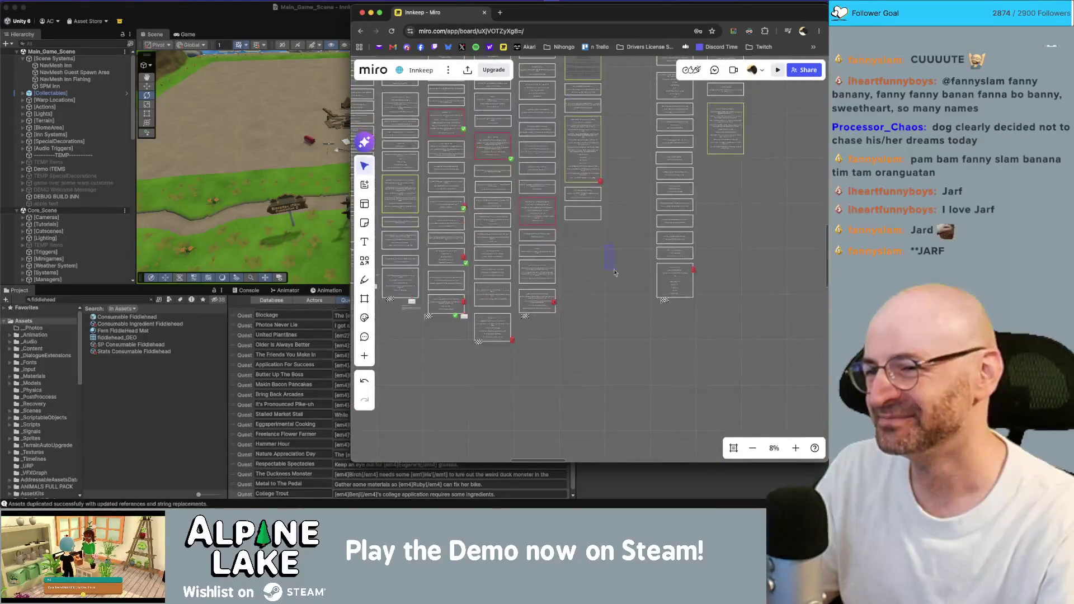